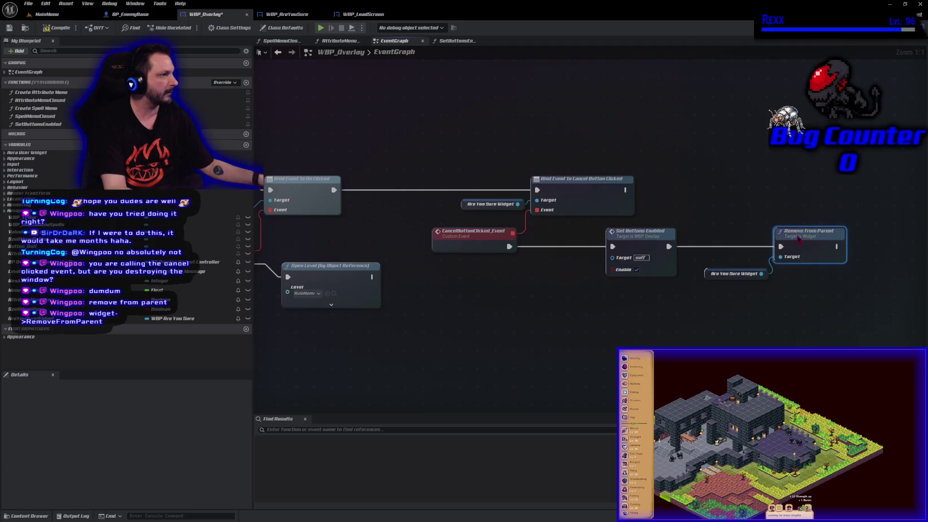
# Save WBP_Overlay and playtest the save; Cancel leaves the exit confirmation dialog open
pyautogui.click(9, 28)
pyautogui.click(321, 28)
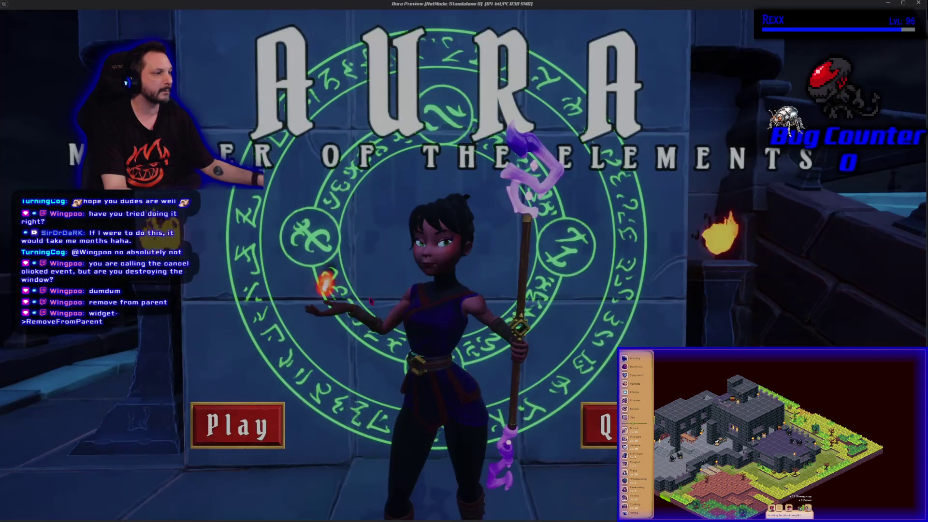
pyautogui.click(263, 425)
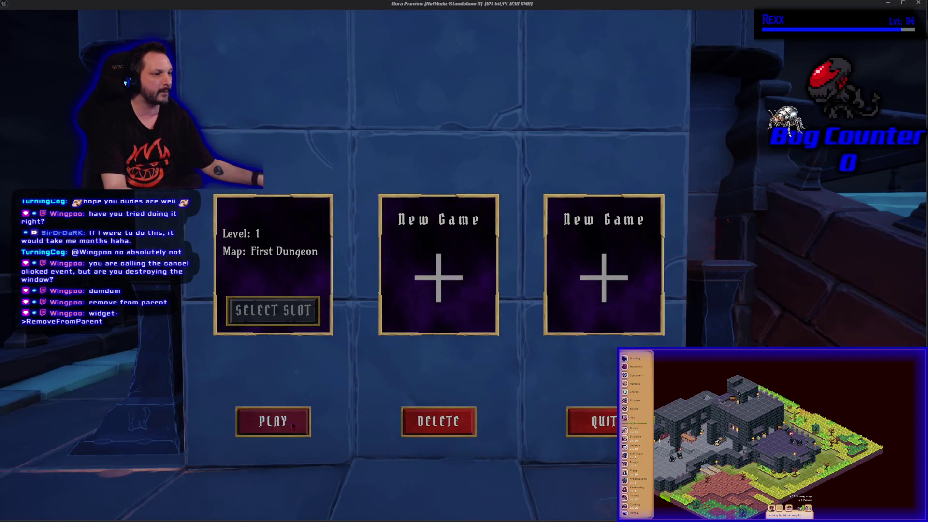
pyautogui.click(273, 421)
pyautogui.press('Escape')
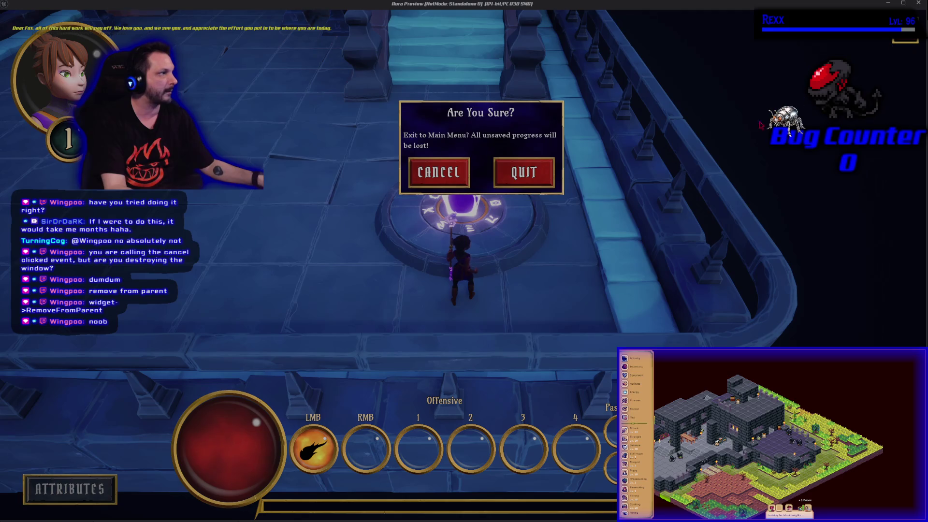
pyautogui.click(427, 175)
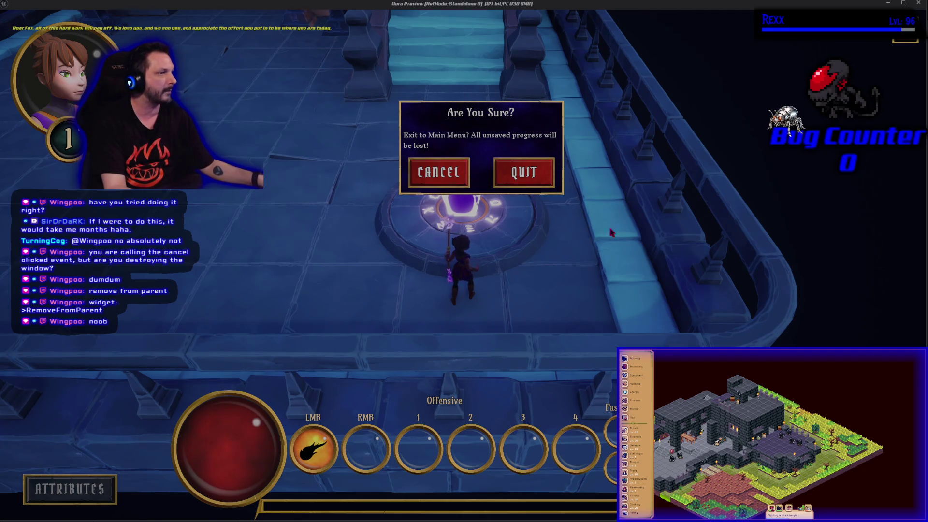
pyautogui.press('Escape')
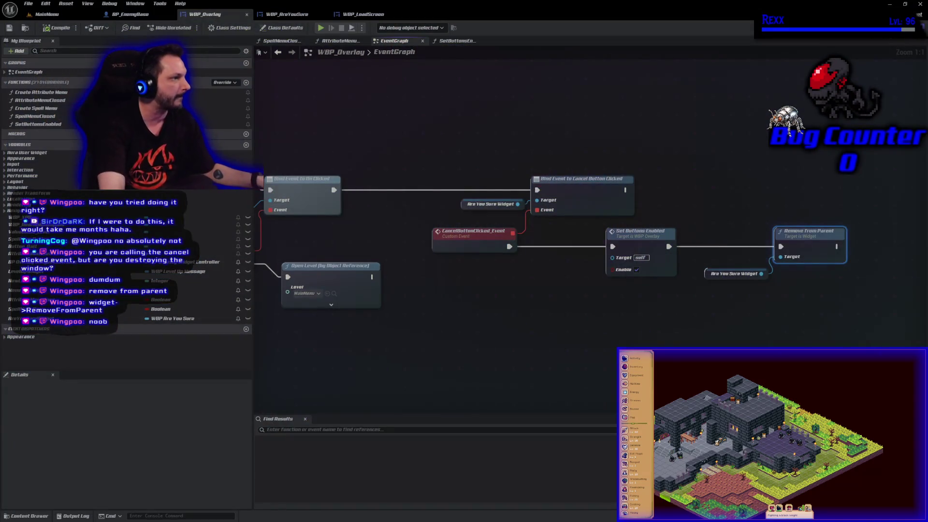
# Break the link from Set Buttons Enabled to Remove From Parent and save WBP_Overlay
pyautogui.click(472, 233)
pyautogui.moveTo(489, 311); pyautogui.dragTo(569, 361)
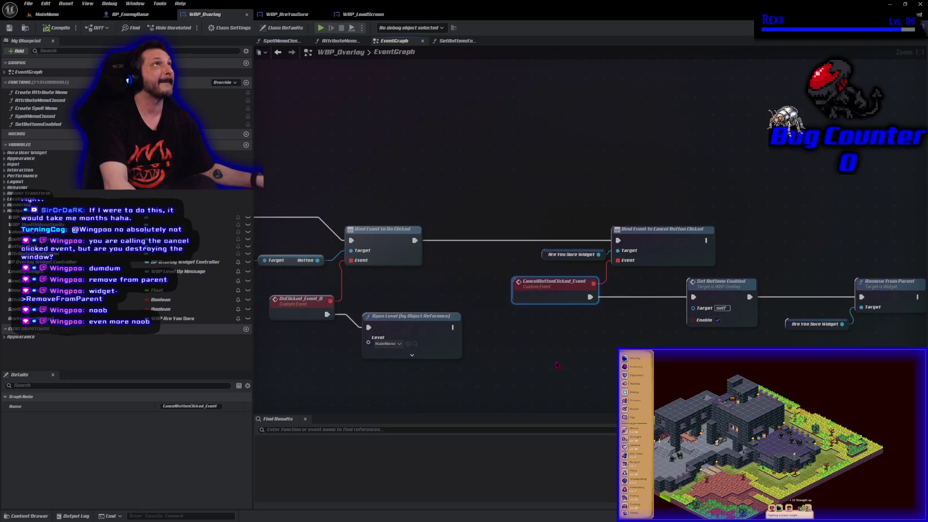
pyautogui.click(674, 257)
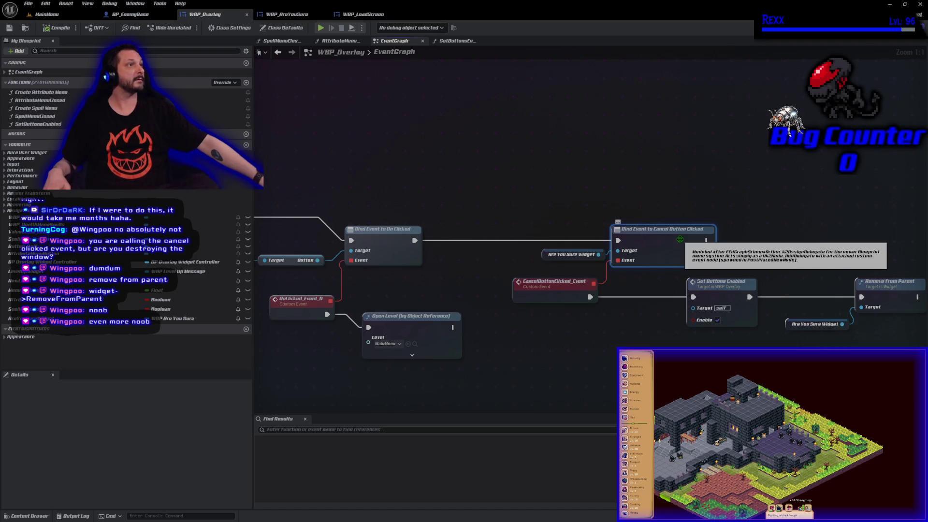
pyautogui.moveTo(680, 239); pyautogui.dragTo(694, 294)
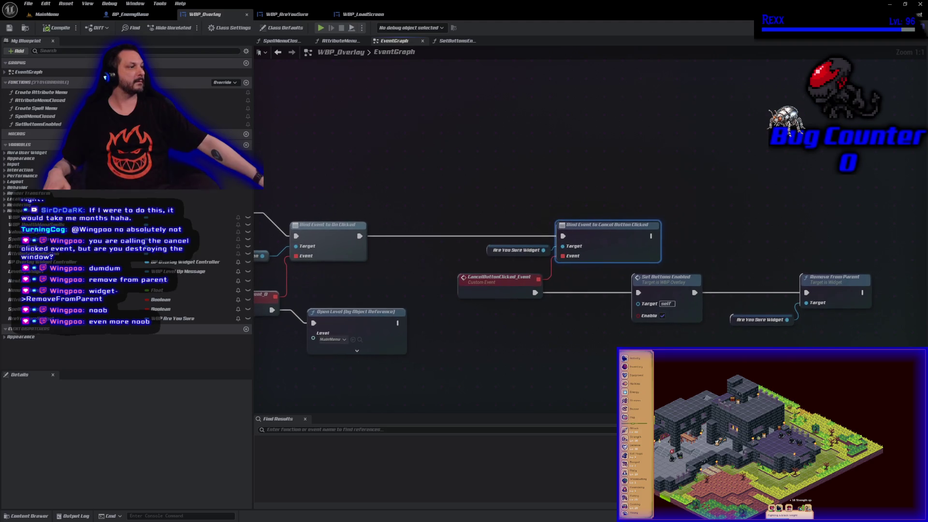
pyautogui.rightClick(694, 293)
pyautogui.click(713, 319)
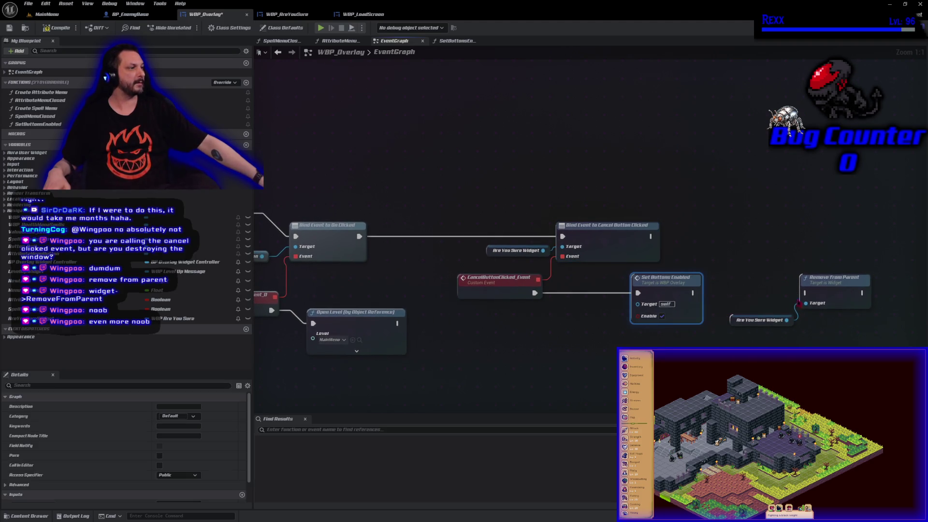
pyautogui.click(8, 28)
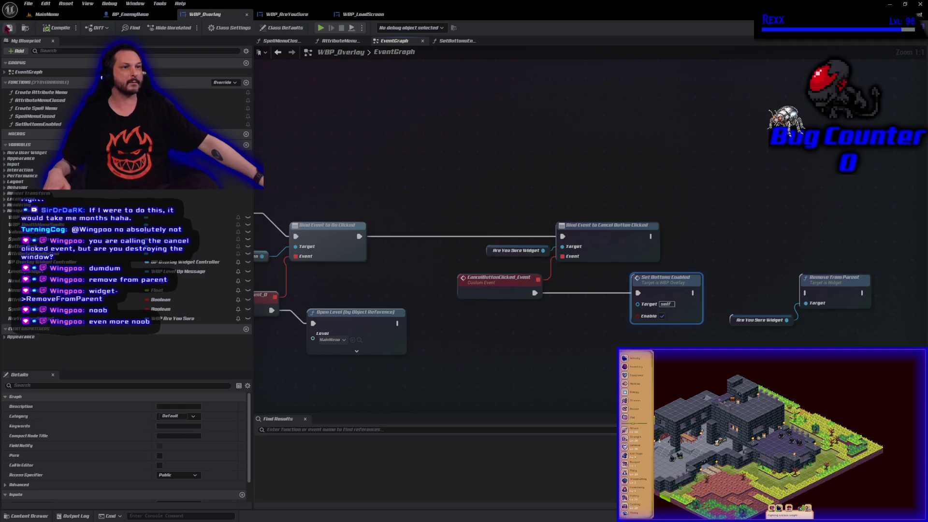
# Add a breakpoint on the Bind Event to Cancel Button Clicked node
pyautogui.moveTo(333, 164)
pyautogui.mouseDown()
pyautogui.moveTo(551, 152)
pyautogui.moveTo(580, 141)
pyautogui.mouseUp()
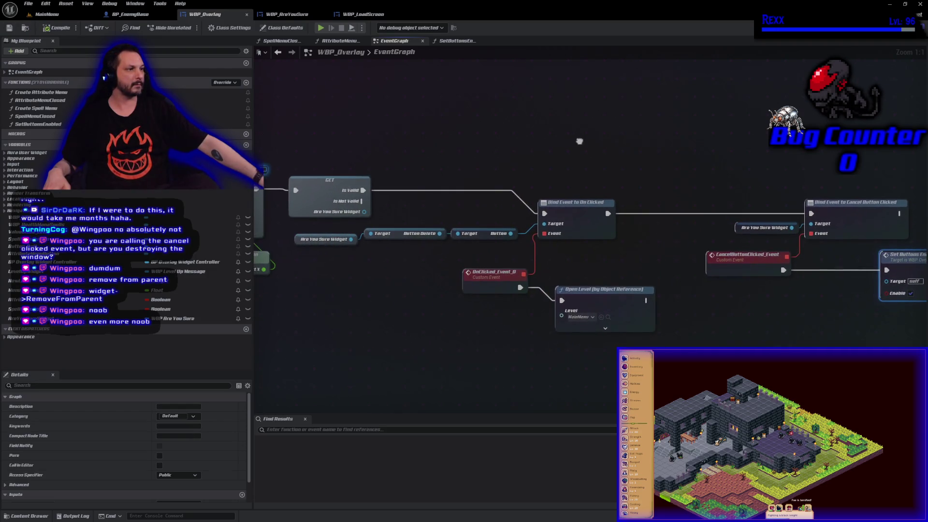
pyautogui.click(765, 319)
pyautogui.moveTo(548, 188); pyautogui.dragTo(444, 185)
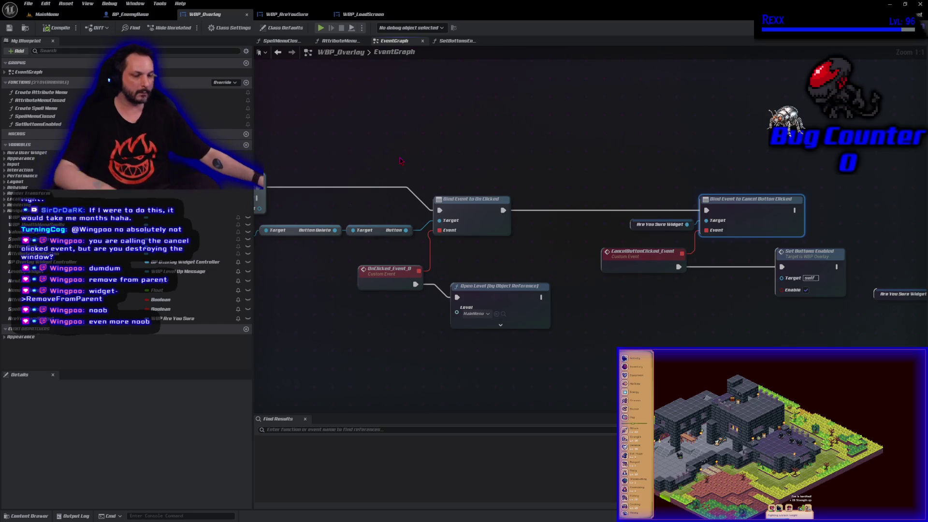
pyautogui.press('F9')
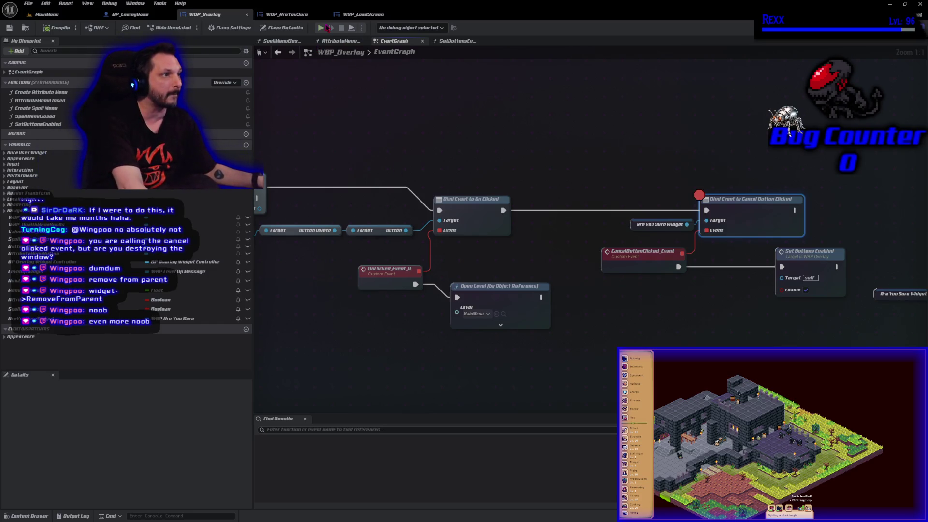
pyautogui.click(327, 28)
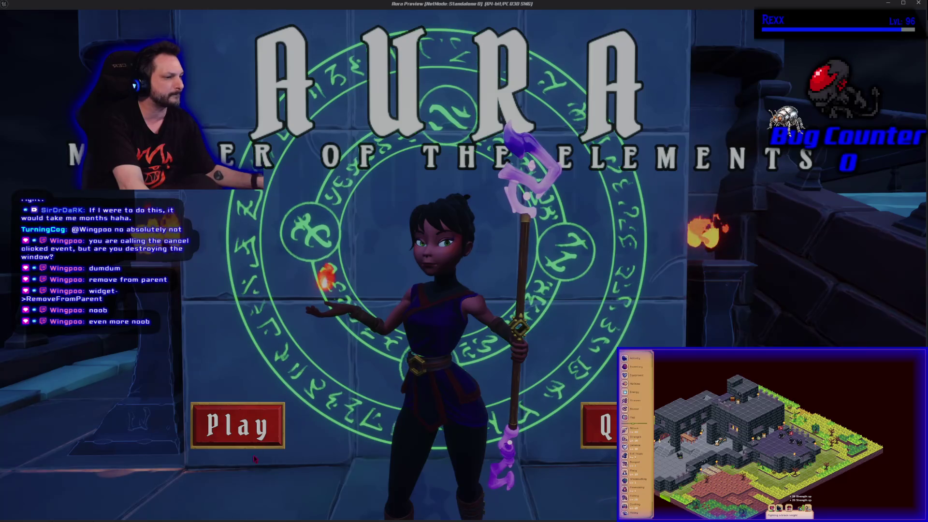
# Load the Level 1 save and move the breakpoint onto Set Buttons Enabled
pyautogui.click(257, 439)
pyautogui.click(274, 310)
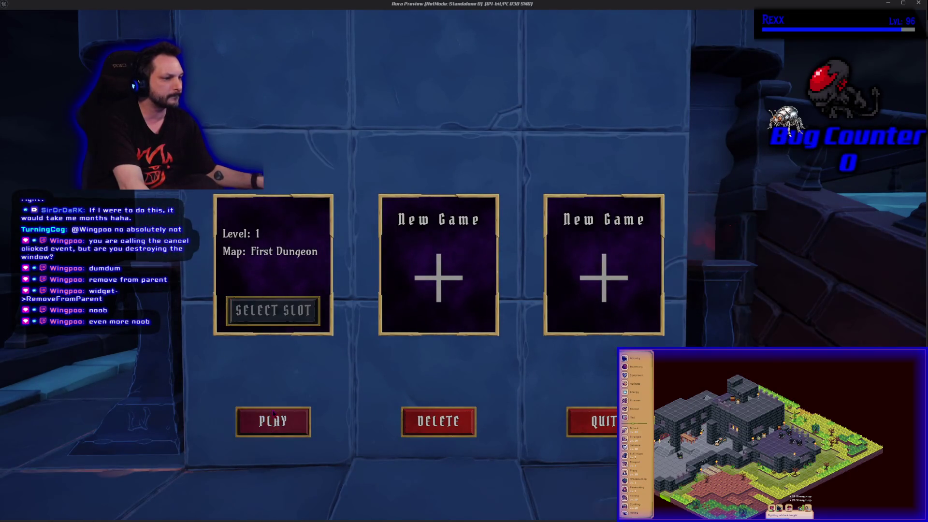
pyautogui.click(272, 421)
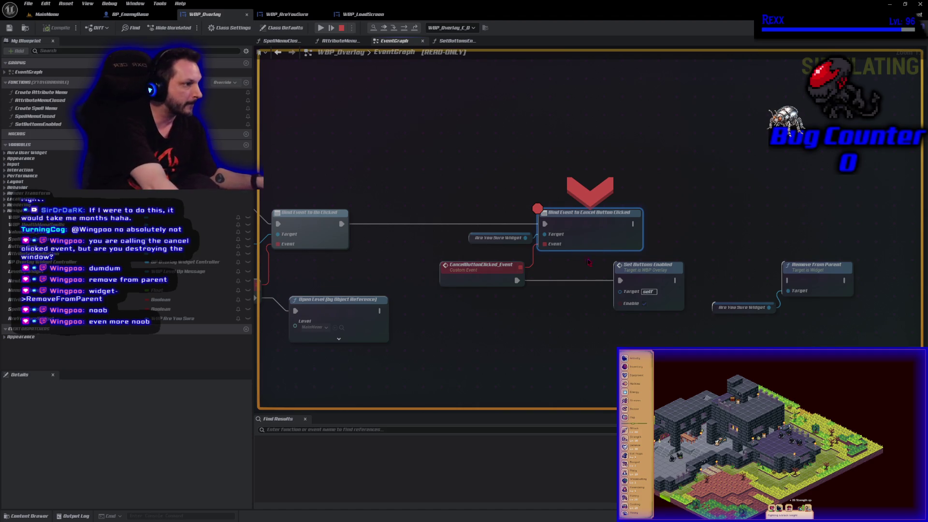
pyautogui.press('F9')
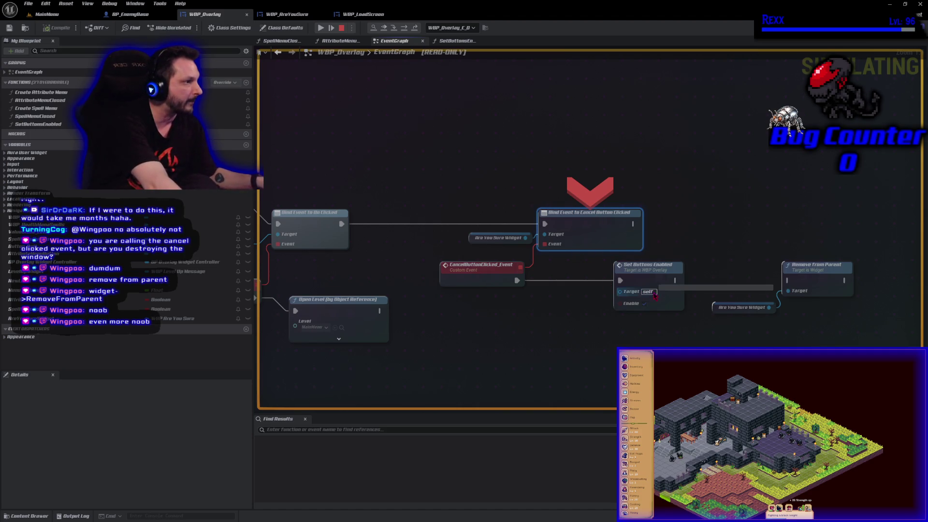
pyautogui.click(643, 272)
pyautogui.press('F9')
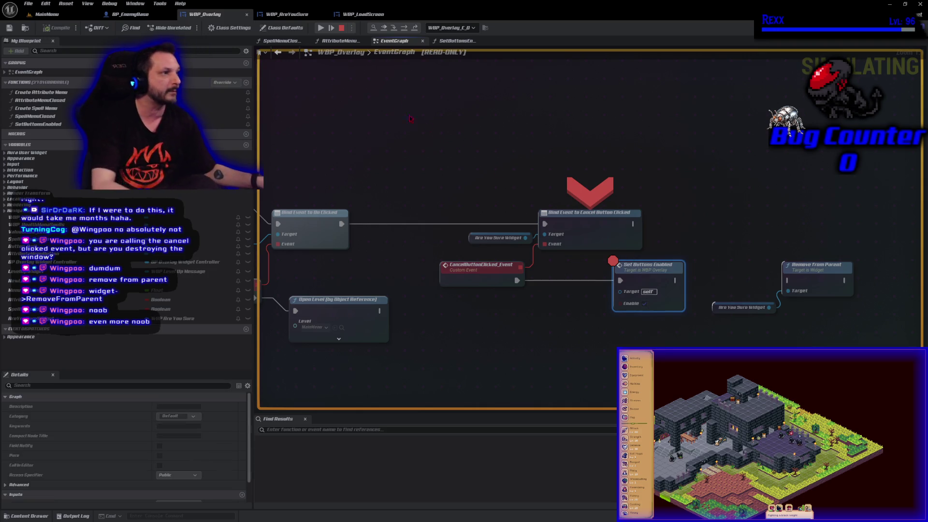
# Resume, cancel the exit dialog to hit the breakpoint, then stop debugging
pyautogui.click(323, 29)
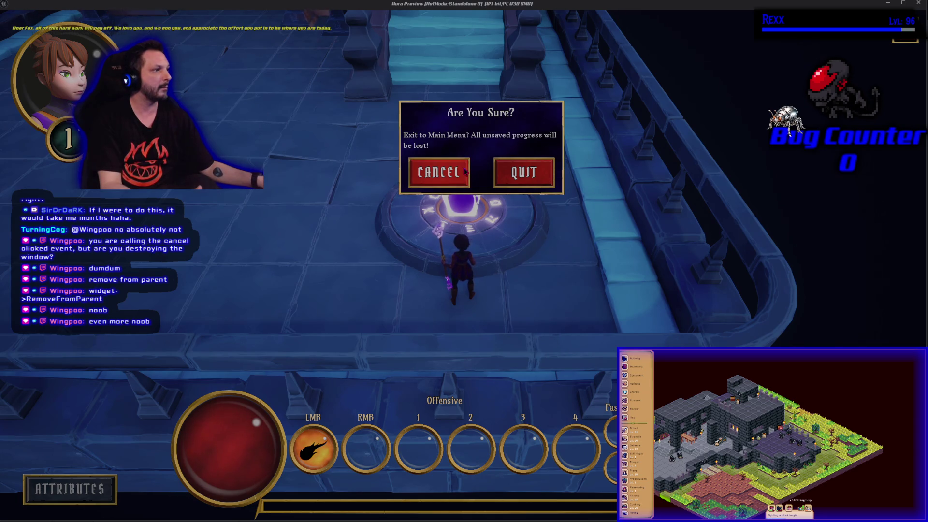
pyautogui.click(517, 179)
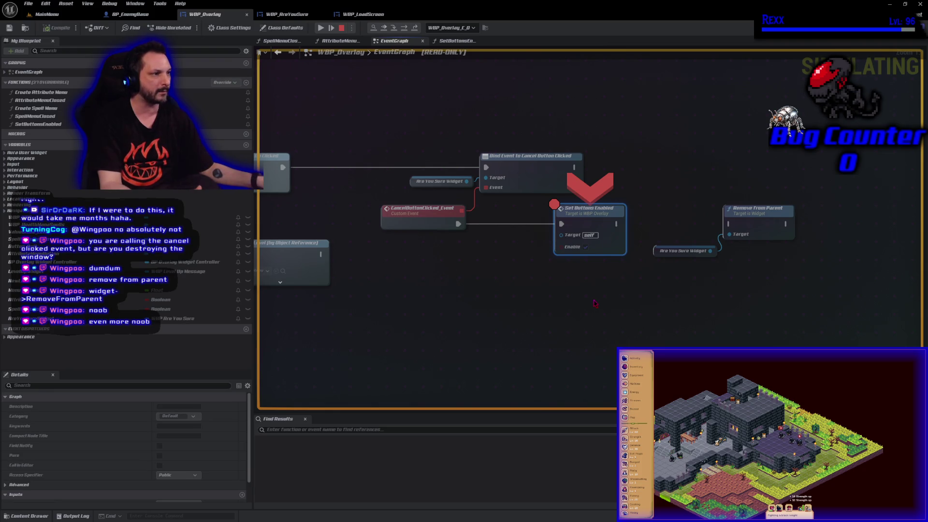
pyautogui.click(432, 214)
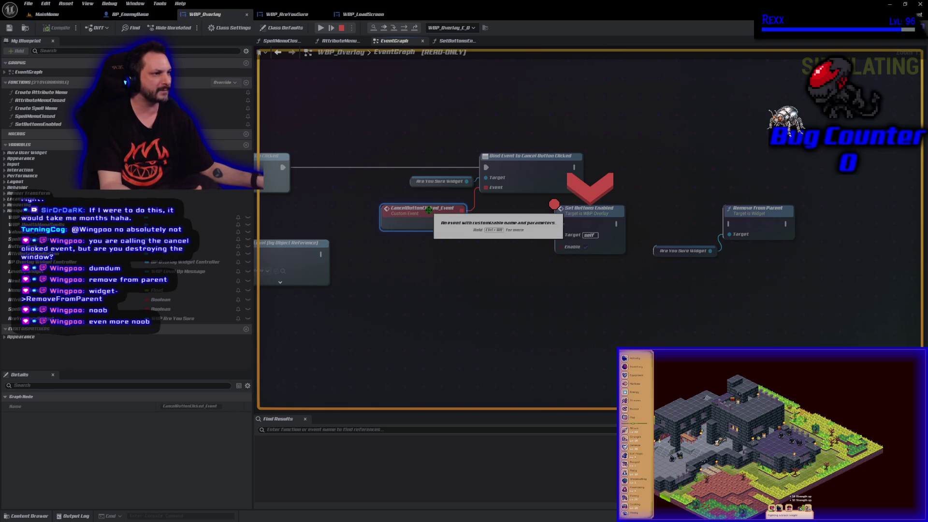
pyautogui.click(342, 28)
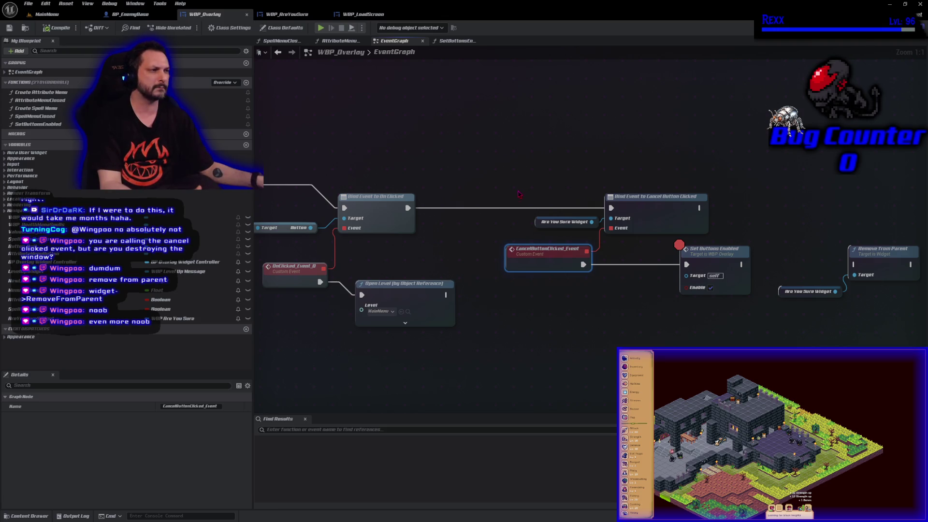
# Add a Bind Event to Delete Button Clicked node from the Are You Sure widget reference
pyautogui.moveTo(591, 222); pyautogui.dragTo(596, 180)
pyautogui.write('bind event')
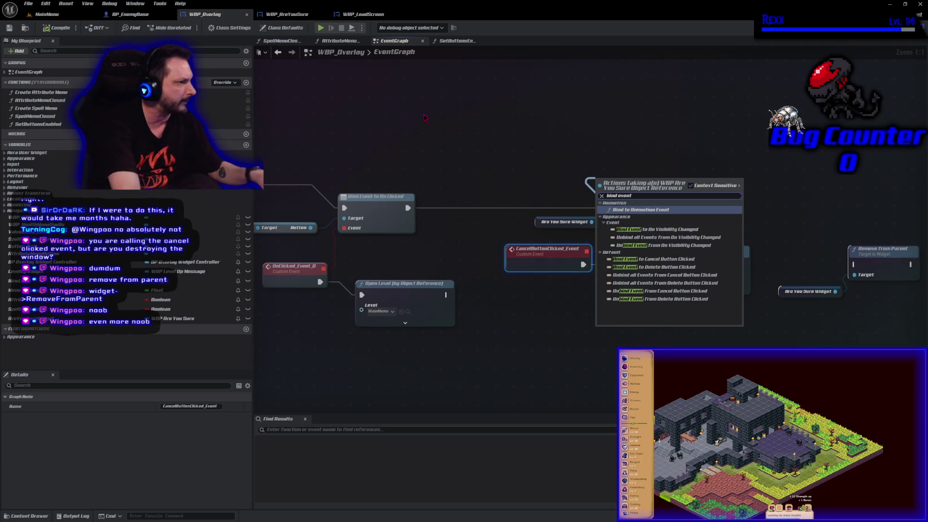
pyautogui.write(' click')
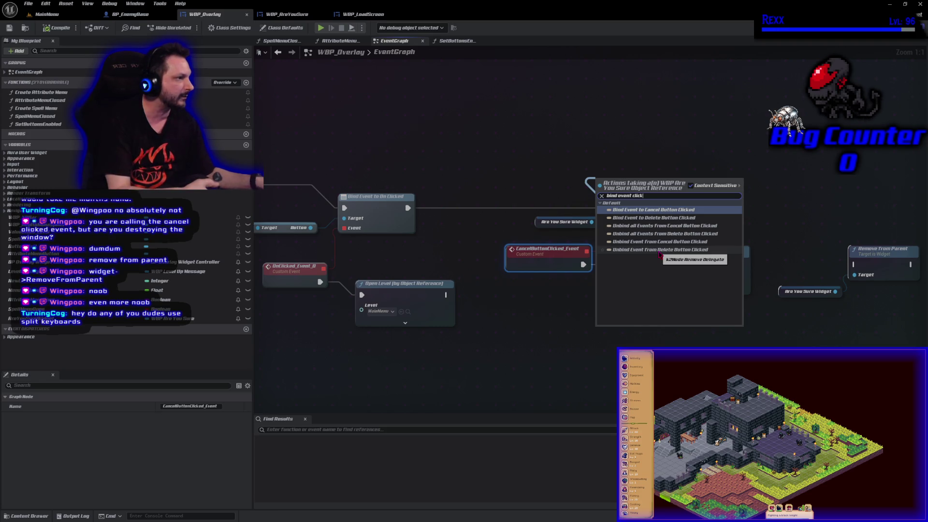
pyautogui.click(643, 217)
pyautogui.moveTo(638, 182); pyautogui.dragTo(642, 147)
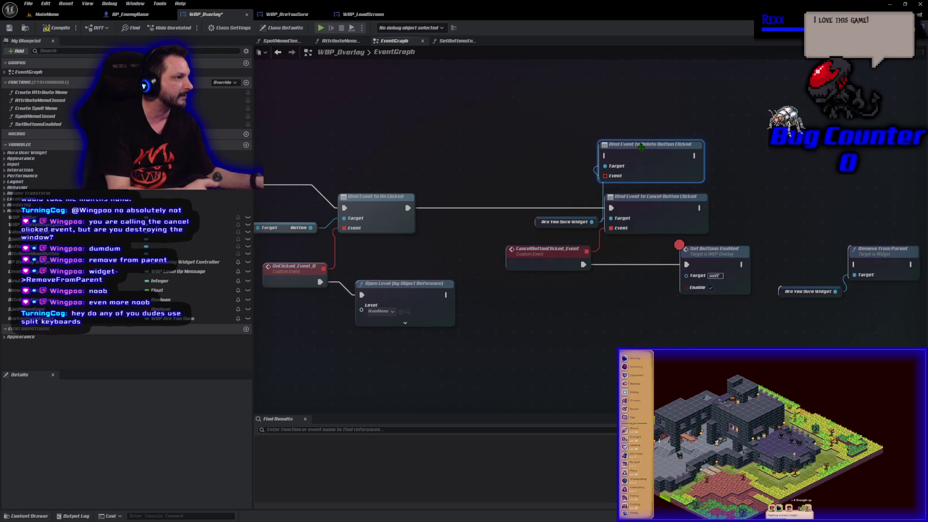
# Delete the Cancel bind node, wire CancelButtonClicked_Event and On Clicked into the Delete binding, and save
pyautogui.click(639, 211)
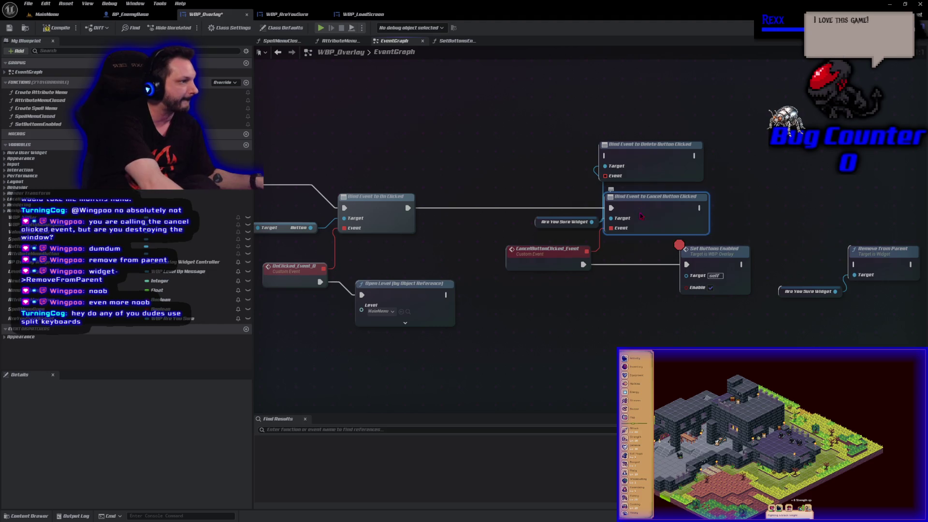
pyautogui.press('Delete')
pyautogui.moveTo(588, 251)
pyautogui.mouseDown()
pyautogui.moveTo(624, 222)
pyautogui.moveTo(606, 176)
pyautogui.mouseUp()
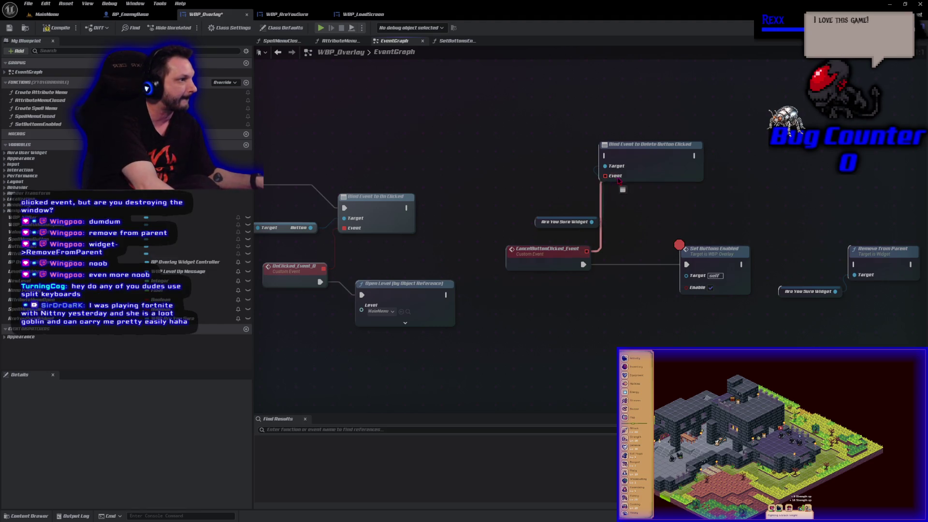
pyautogui.moveTo(406, 208)
pyautogui.mouseDown()
pyautogui.moveTo(483, 215)
pyautogui.moveTo(604, 155)
pyautogui.moveTo(652, 247)
pyautogui.moveTo(635, 217)
pyautogui.mouseUp()
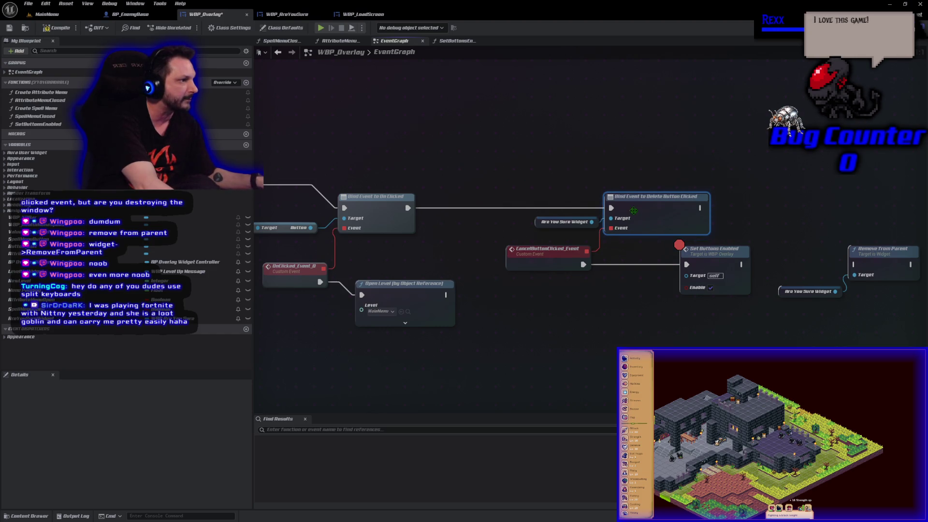
pyautogui.click(6, 29)
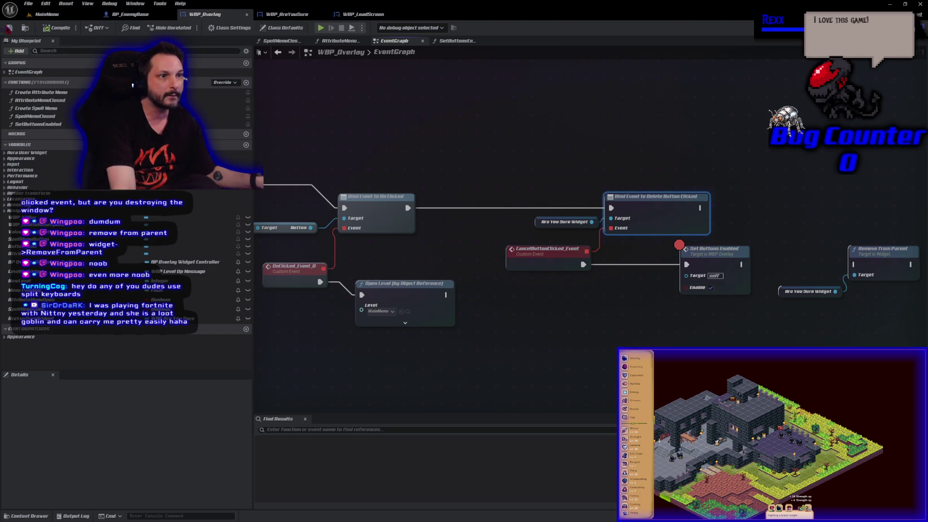
pyautogui.click(321, 33)
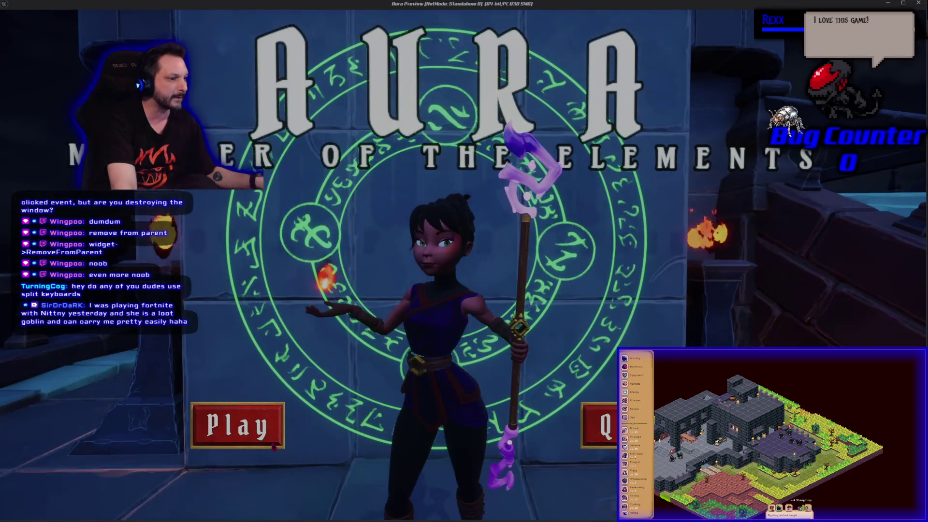
# Load the Level 1 save, bring up the exit dialog, and click Cancel
pyautogui.click(272, 444)
pyautogui.click(273, 310)
pyautogui.click(273, 421)
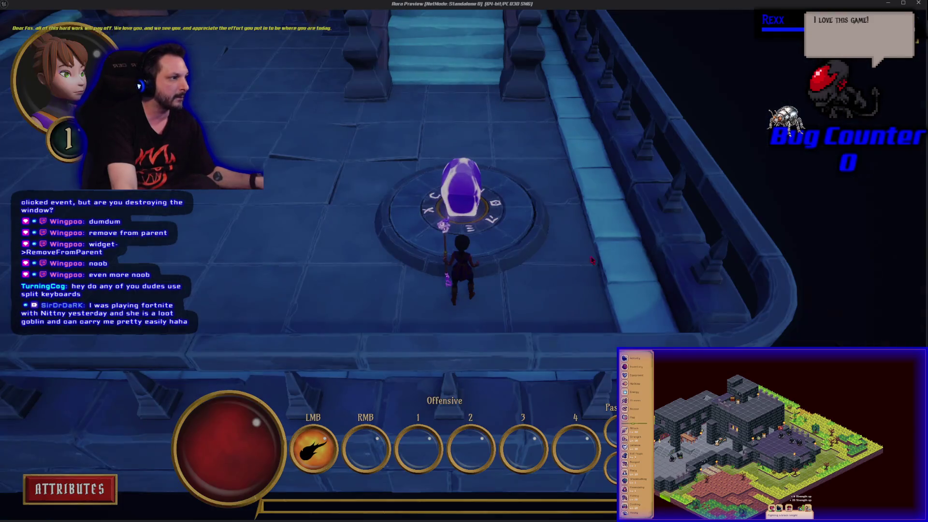
pyautogui.press('Escape')
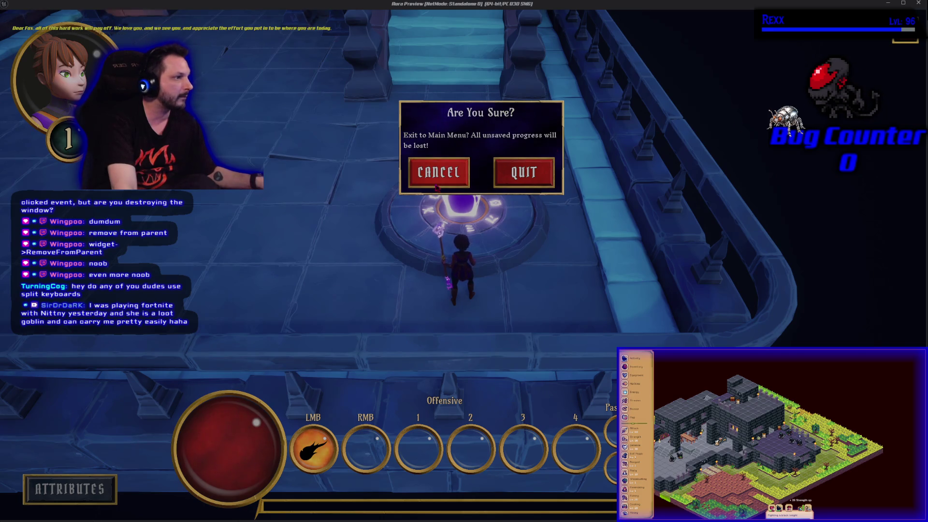
pyautogui.click(513, 167)
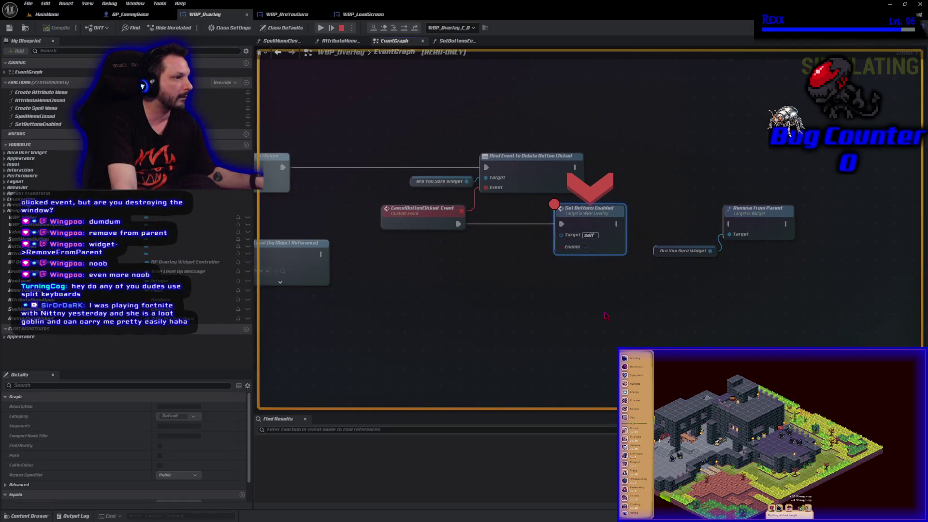
# Clear the graph selection and end the debug session
pyautogui.click(542, 301)
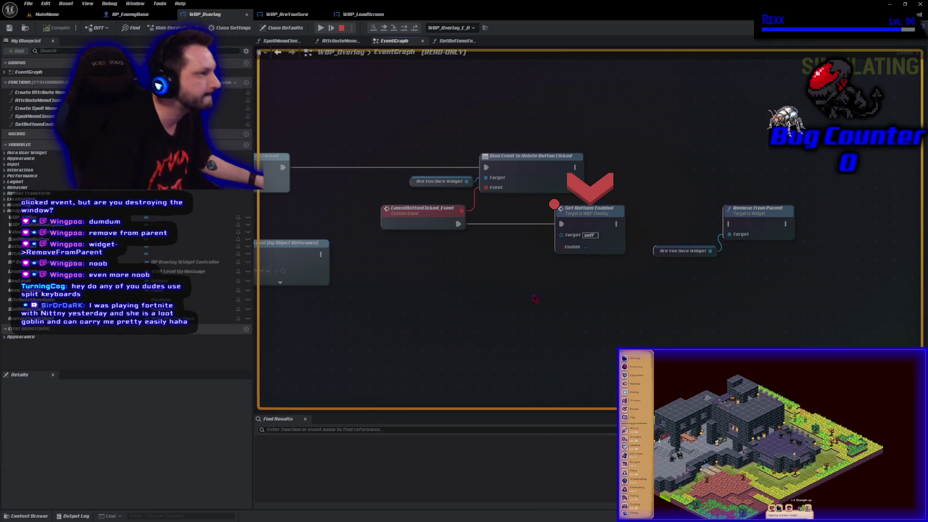
pyautogui.press('Escape')
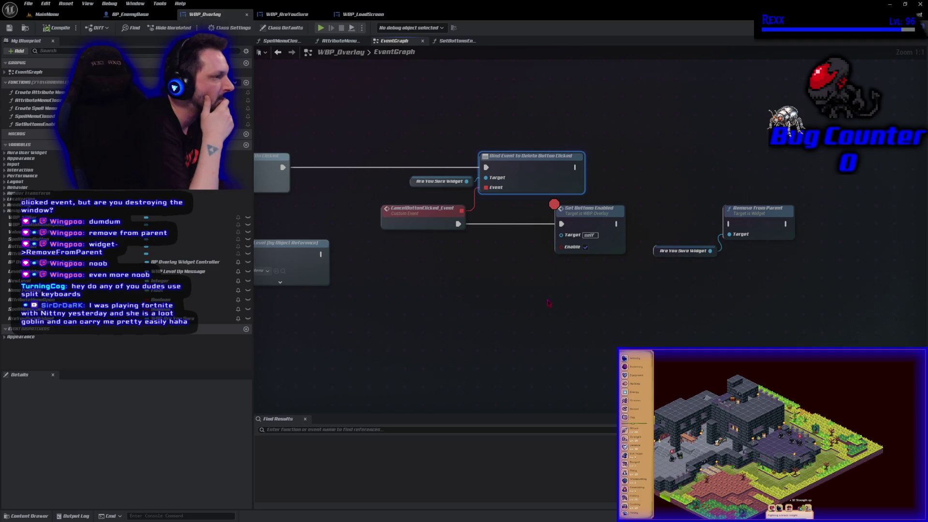
# Add an Assign Cancel Button Clicked node from Are You Sure Widget via 're click'
pyautogui.moveTo(419, 226); pyautogui.dragTo(527, 249)
pyautogui.click(527, 250)
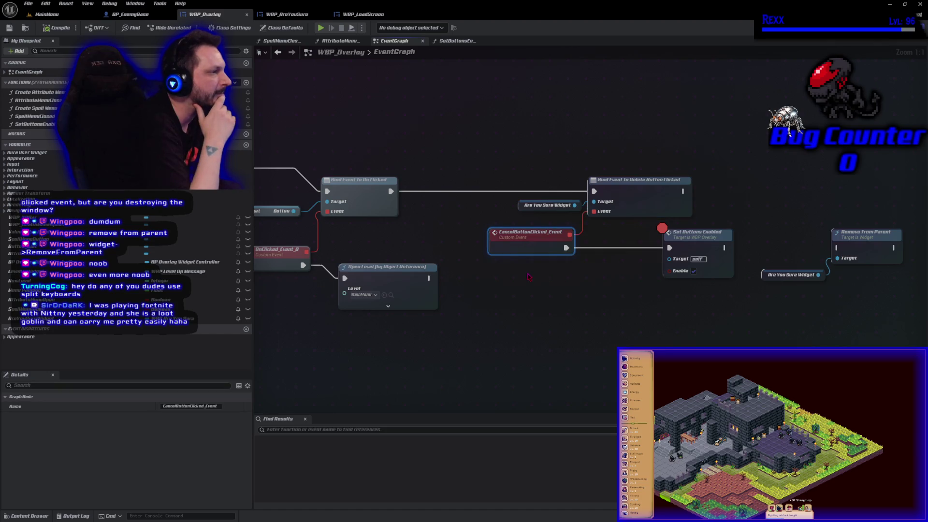
pyautogui.click(648, 213)
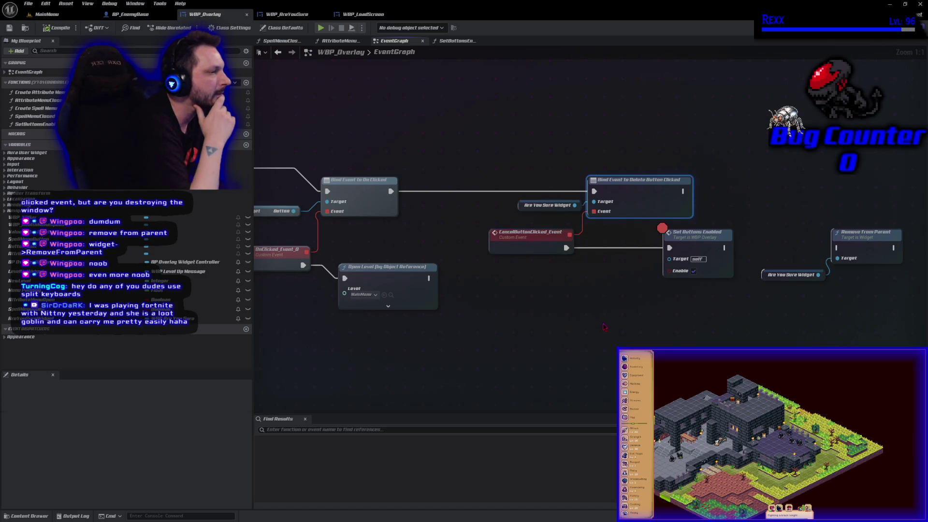
pyautogui.moveTo(575, 205); pyautogui.dragTo(581, 147)
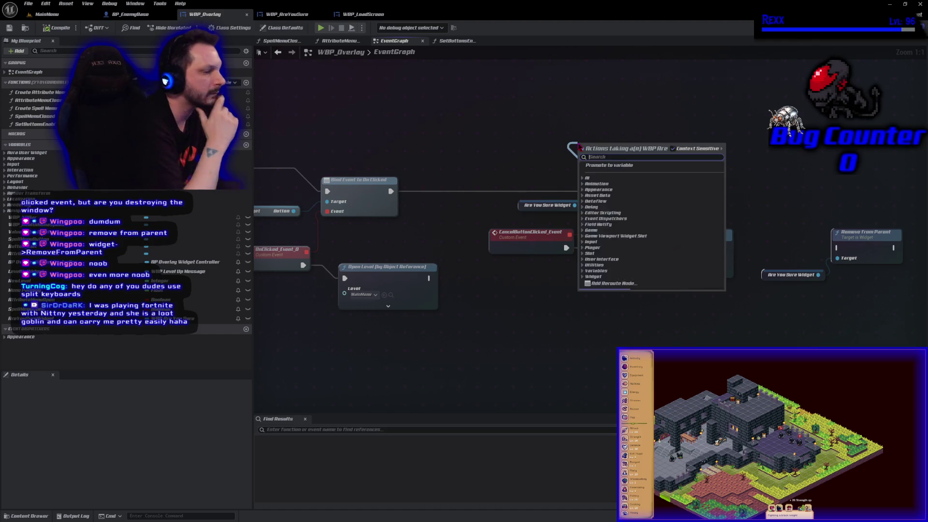
pyautogui.scroll(-10, 651, 227)
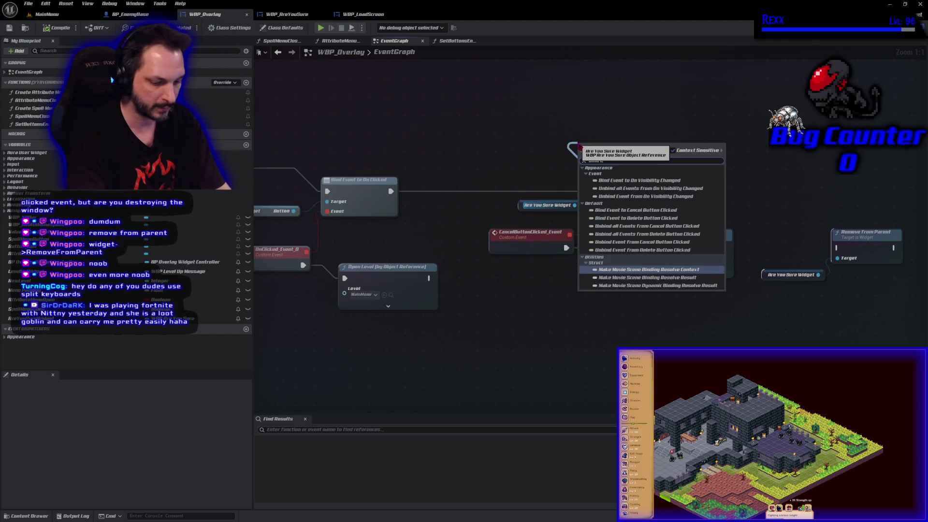
pyautogui.write('re')
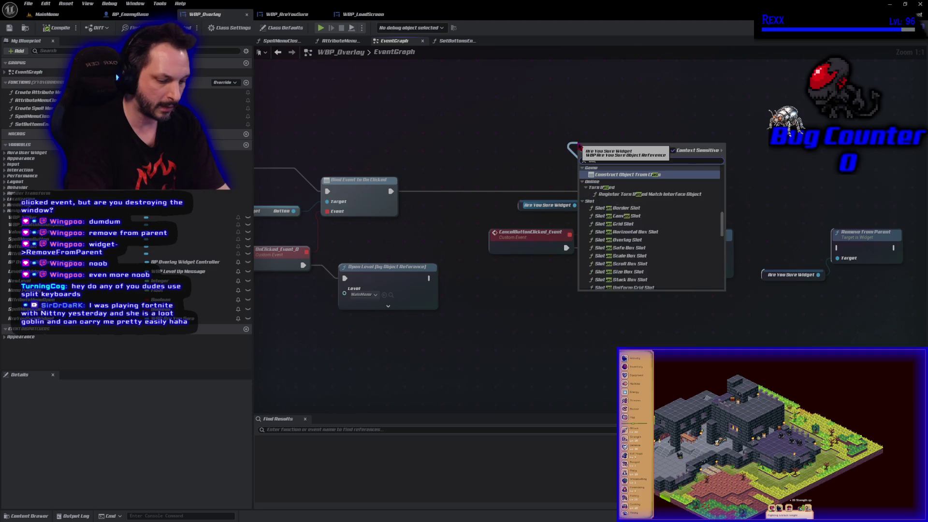
pyautogui.write(' click')
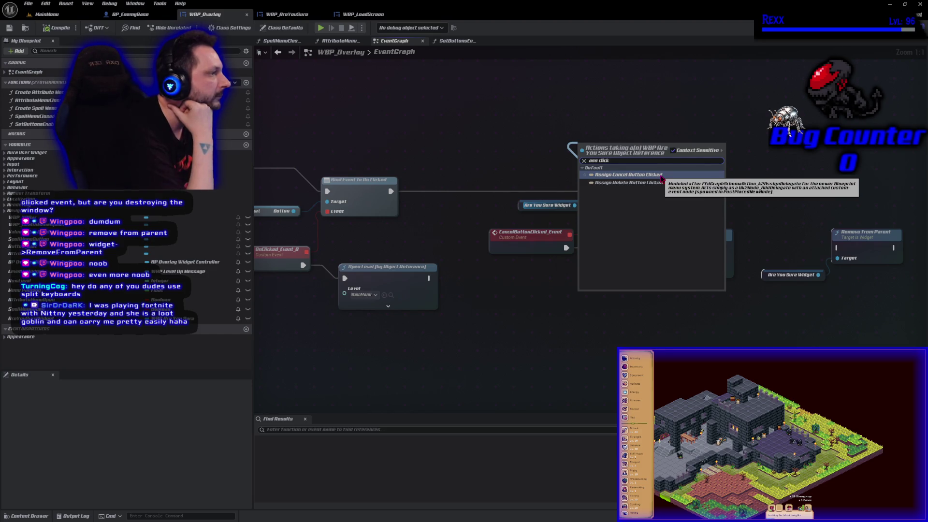
pyautogui.click(661, 175)
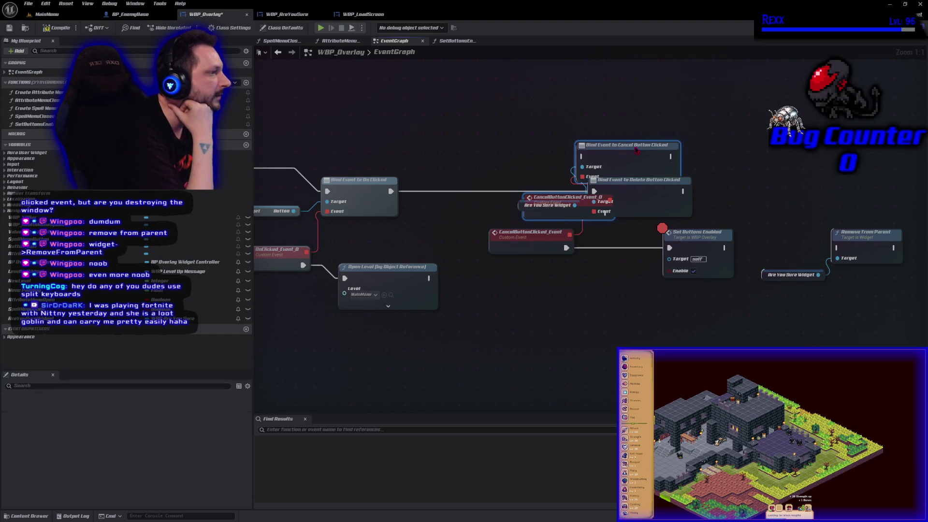
# Delete the old event and Delete binding, wire the new event to Set Buttons Enabled, and save
pyautogui.click(518, 252)
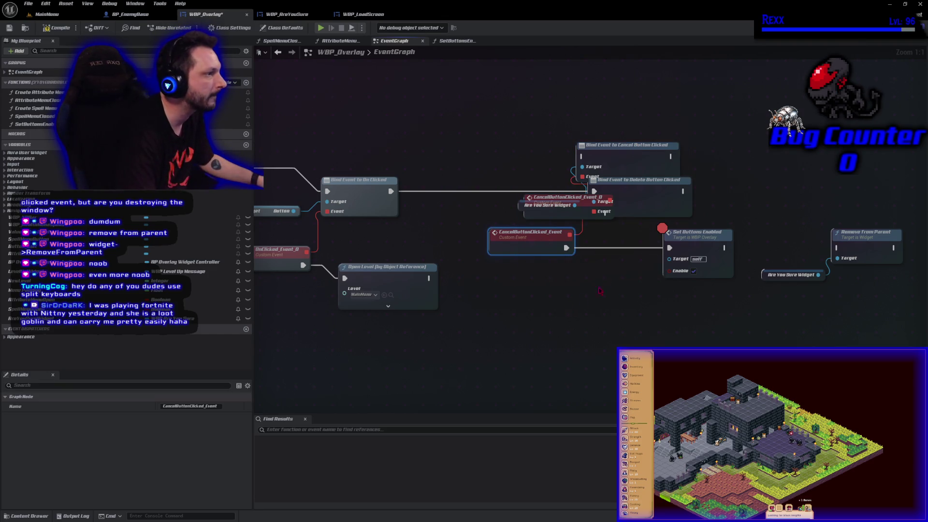
pyautogui.press('Delete')
pyautogui.click(602, 215)
pyautogui.press('Delete')
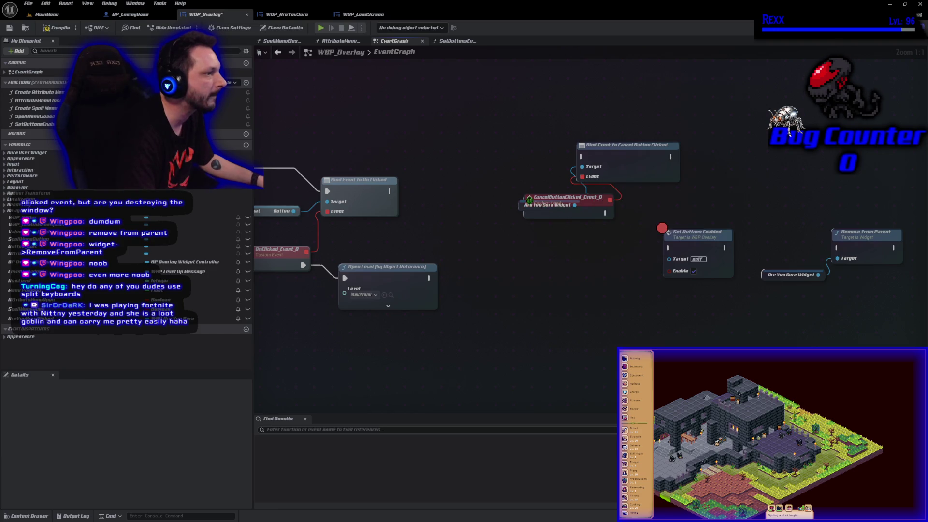
pyautogui.moveTo(524, 197); pyautogui.dragTo(491, 171)
pyautogui.moveTo(387, 191)
pyautogui.mouseDown()
pyautogui.moveTo(605, 188)
pyautogui.moveTo(629, 153)
pyautogui.mouseUp()
pyautogui.moveTo(606, 213)
pyautogui.mouseDown()
pyautogui.moveTo(677, 259)
pyautogui.moveTo(666, 251)
pyautogui.mouseUp()
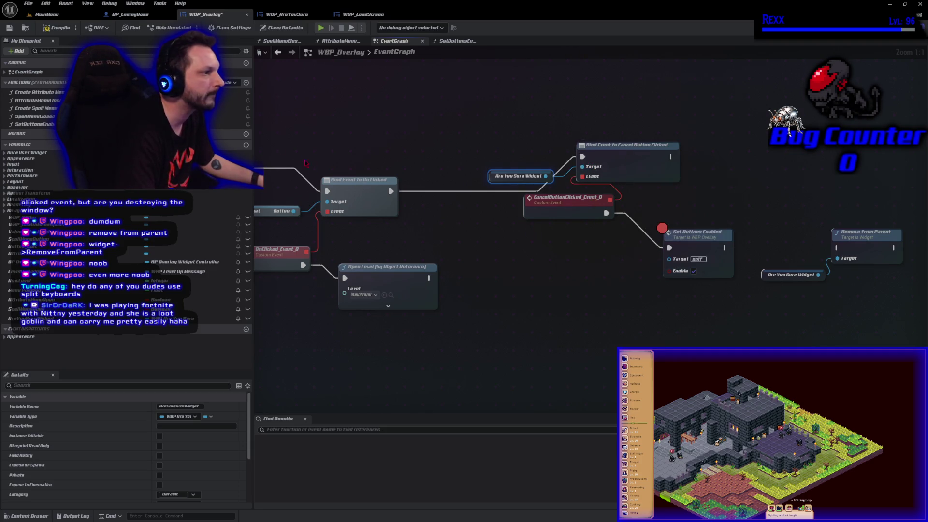
pyautogui.click(10, 29)
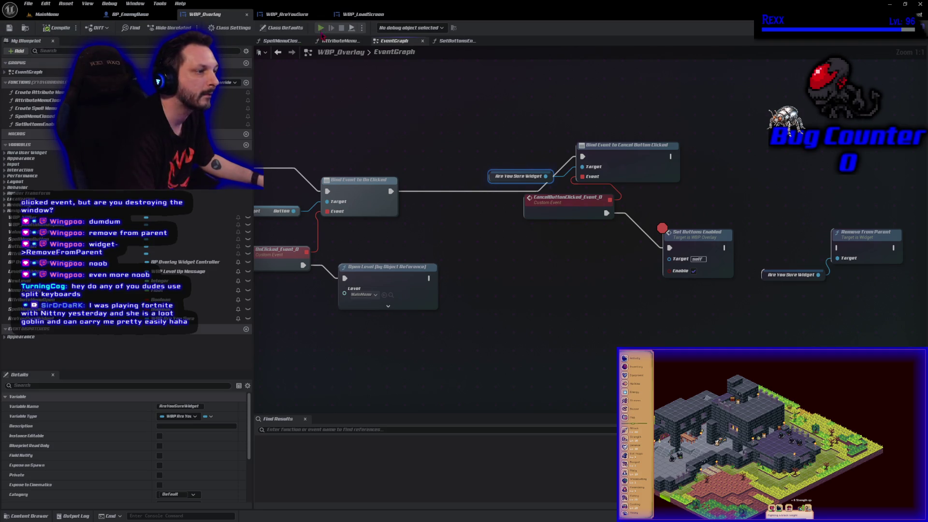
# Replace save slot 1 with a new game, open the exit dialog, and click Cancel
pyautogui.click(320, 28)
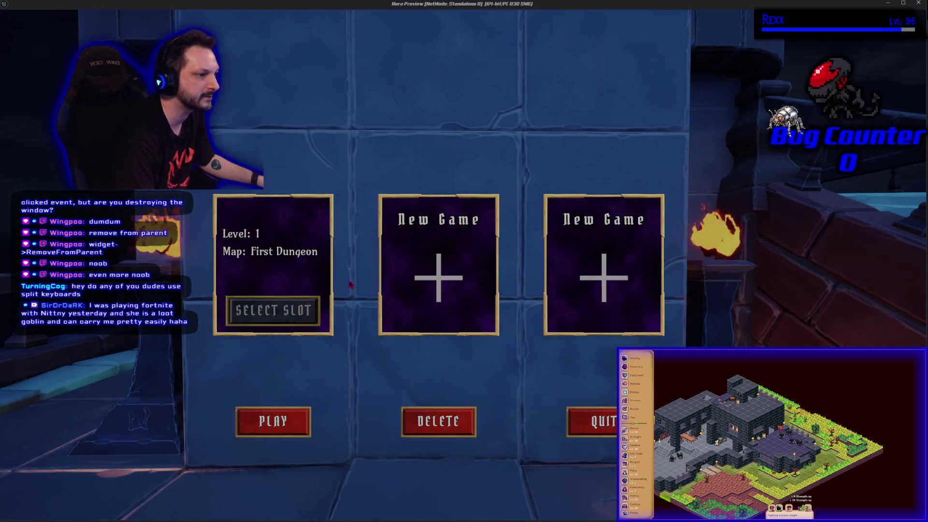
pyautogui.click(439, 421)
pyautogui.click(523, 116)
pyautogui.click(273, 278)
pyautogui.click(269, 307)
pyautogui.click(286, 422)
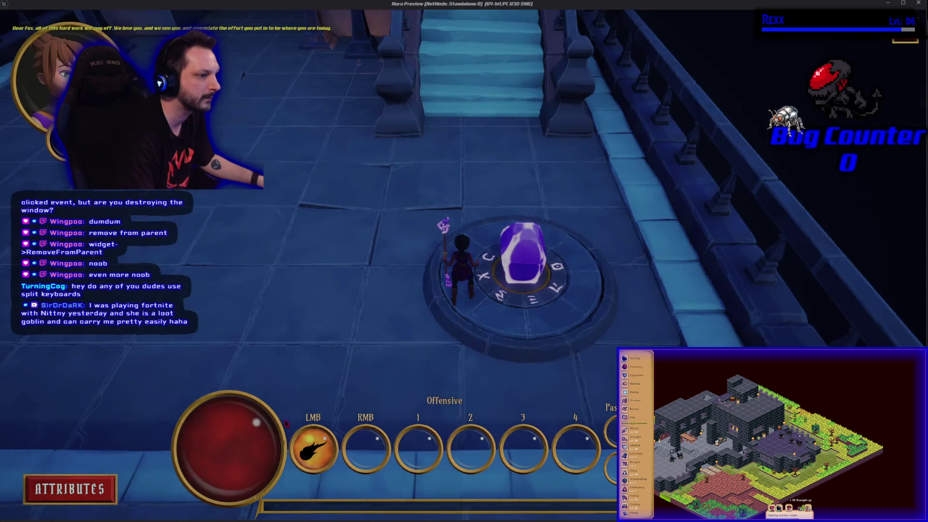
pyautogui.press('Escape')
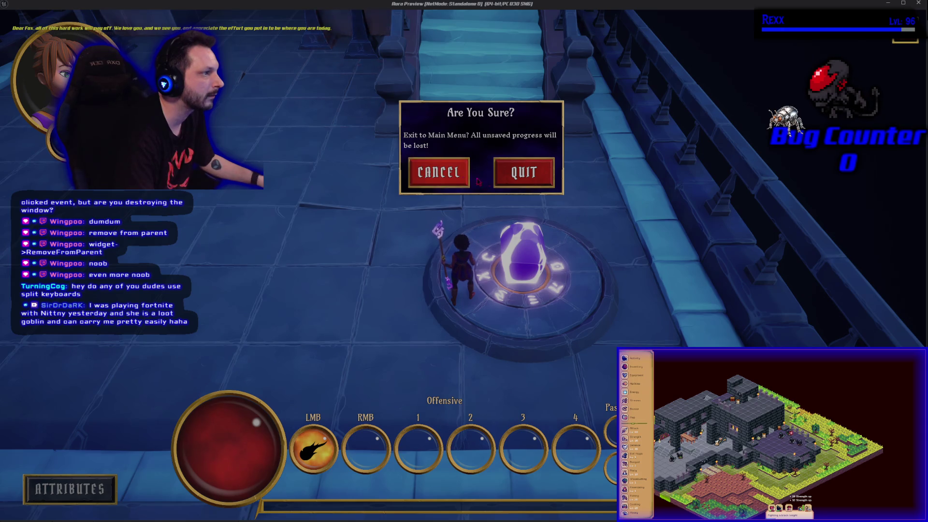
pyautogui.click(524, 172)
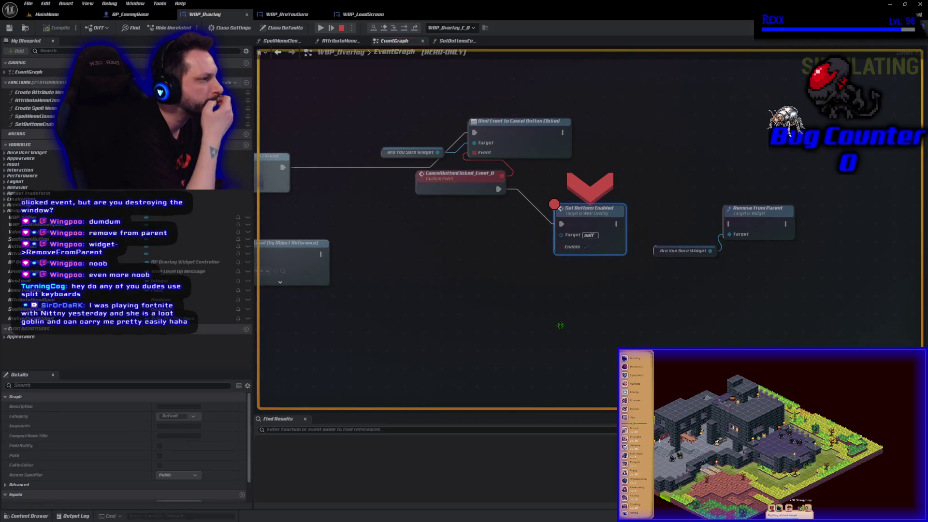
# Stop the play session and bring the CancelButtonClicked_Event_0 and Are You Sure Widget nodes into view
pyautogui.click(341, 28)
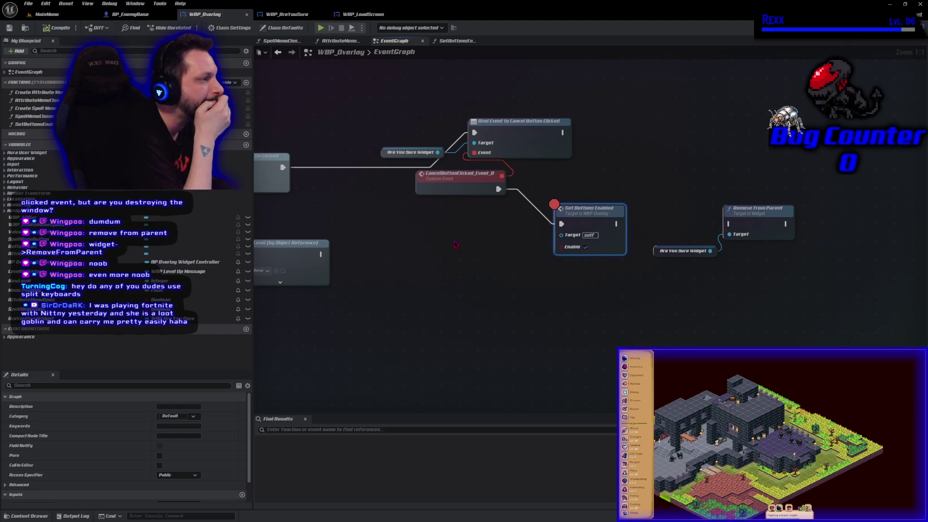
pyautogui.moveTo(455, 245)
pyautogui.mouseDown()
pyautogui.moveTo(519, 290)
pyautogui.moveTo(619, 306)
pyautogui.mouseUp()
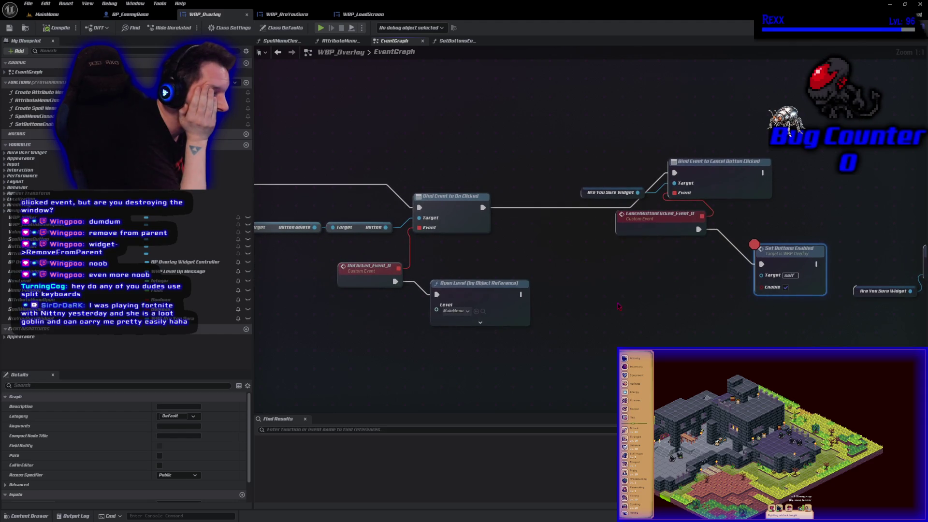
pyautogui.moveTo(282, 224)
pyautogui.mouseDown()
pyautogui.moveTo(302, 234)
pyautogui.moveTo(404, 237)
pyautogui.mouseUp()
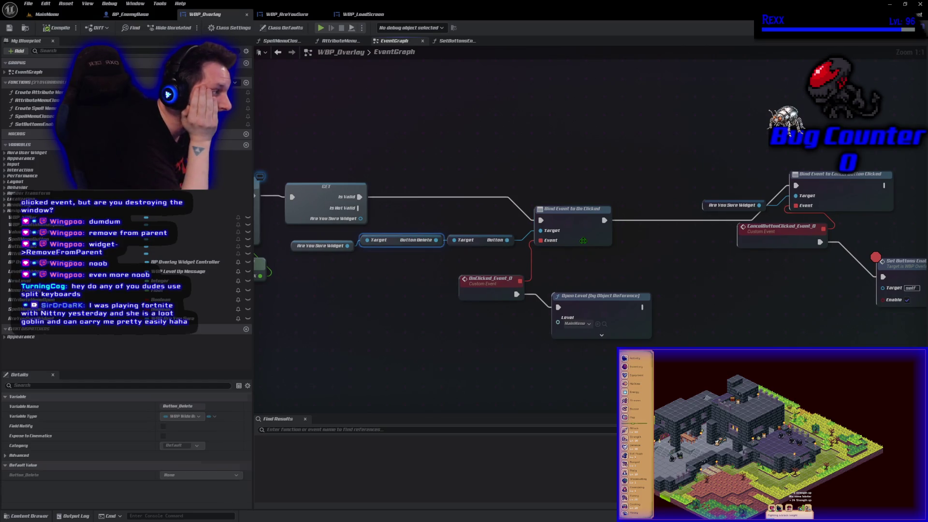
pyautogui.click(606, 297)
pyautogui.moveTo(712, 364); pyautogui.dragTo(566, 319)
pyautogui.moveTo(676, 284); pyautogui.dragTo(660, 301)
pyautogui.click(619, 205)
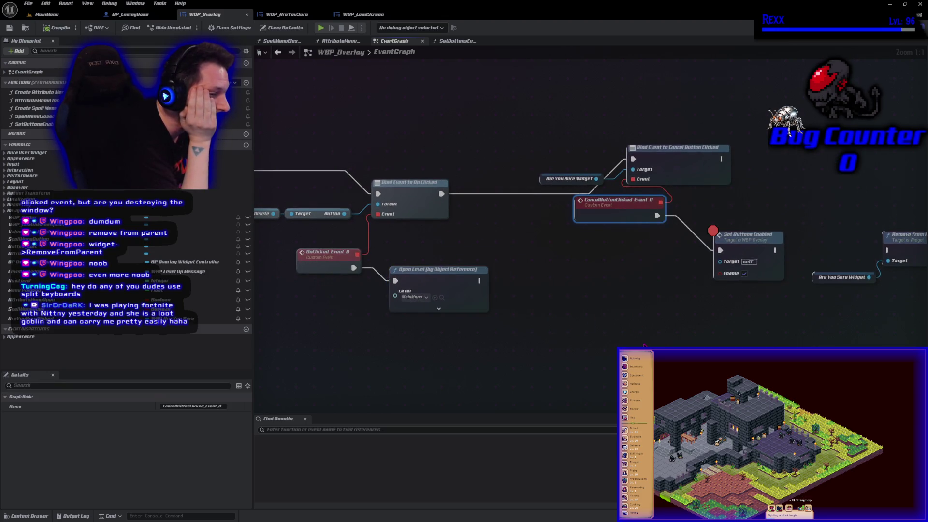
pyautogui.moveTo(597, 178)
pyautogui.mouseDown()
pyautogui.moveTo(626, 146)
pyautogui.moveTo(628, 125)
pyautogui.moveTo(606, 115)
pyautogui.mouseUp()
# Add Assign Delete Button Clicked, remove the Cancel binding, and link Set Buttons Enabled to the new event
pyautogui.write('as')
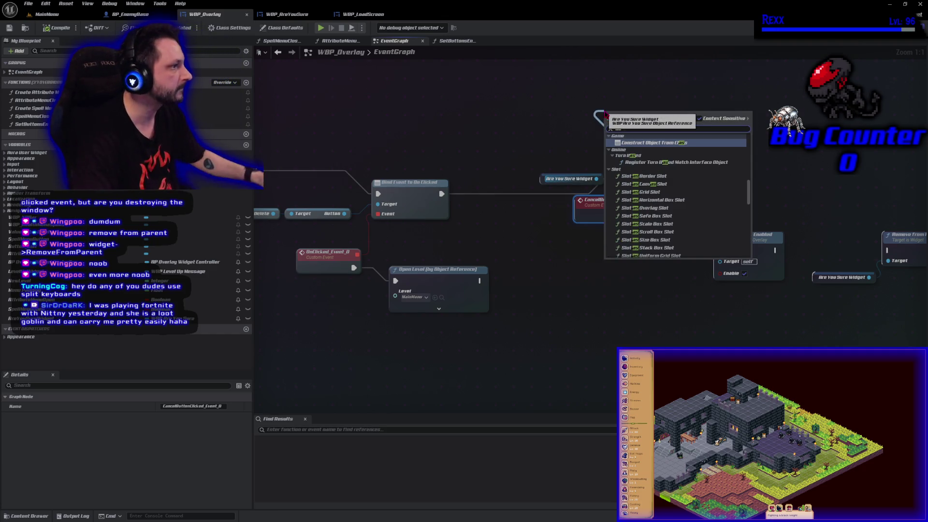
pyautogui.write('s click')
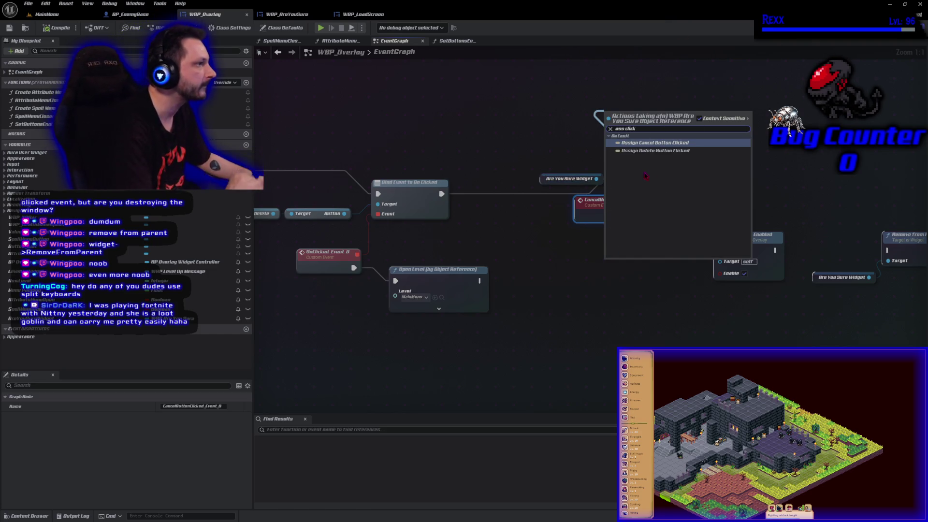
pyautogui.click(696, 151)
pyautogui.click(711, 158)
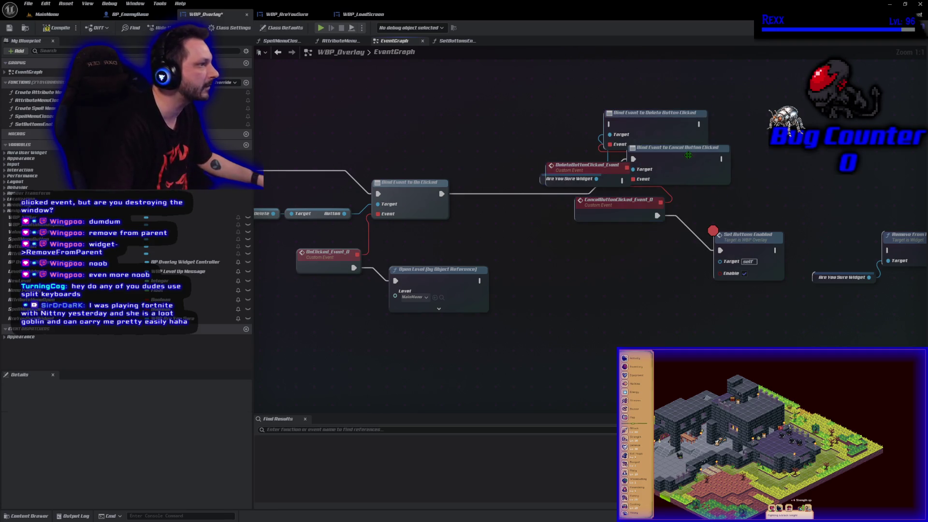
pyautogui.press('Delete')
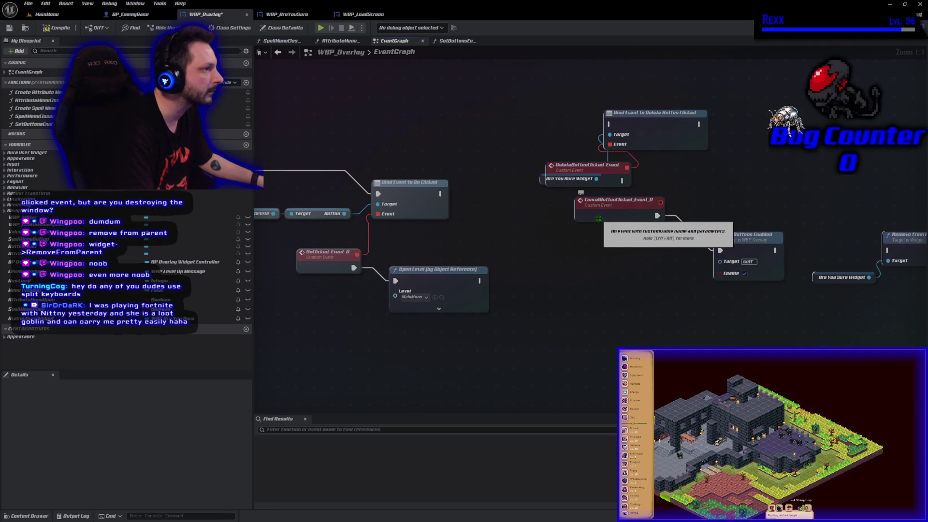
pyautogui.moveTo(656, 215); pyautogui.dragTo(624, 180)
# Delete the old CancelButtonClicked event, chain the Delete binding after On Clicked, and compile
pyautogui.click(621, 203)
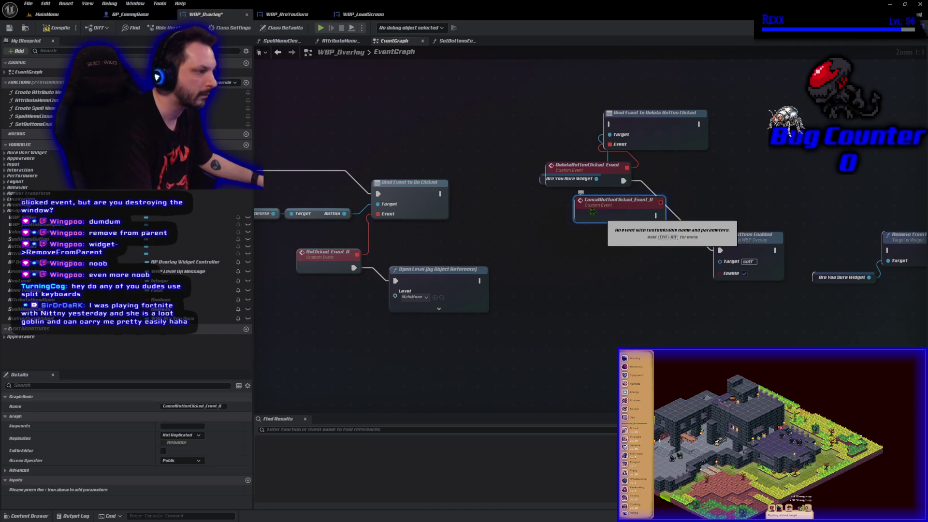
pyautogui.press('Delete')
pyautogui.moveTo(440, 193)
pyautogui.mouseDown()
pyautogui.moveTo(512, 132)
pyautogui.moveTo(611, 125)
pyautogui.mouseUp()
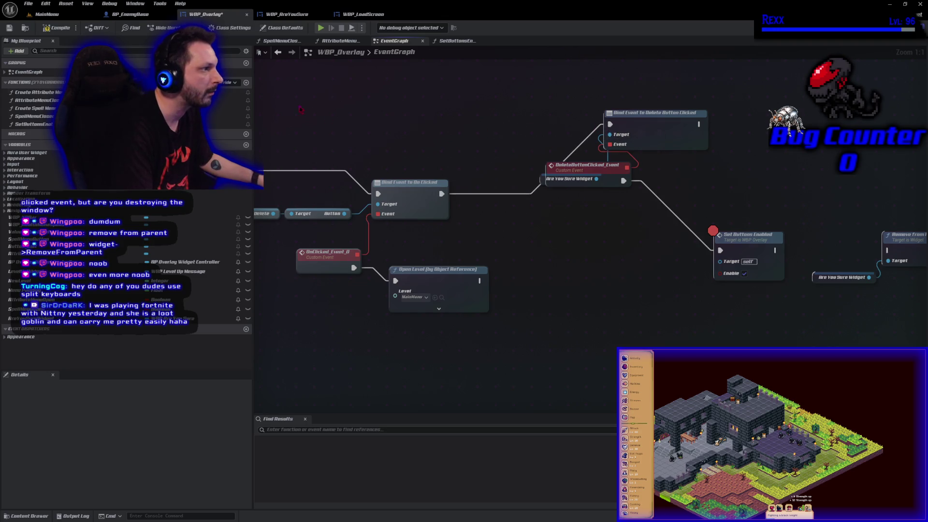
pyautogui.click(47, 29)
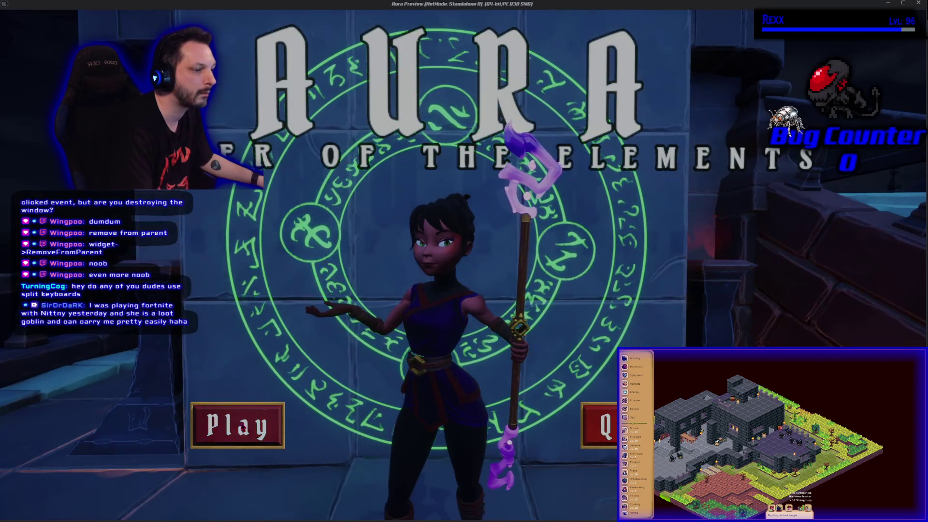
# Playtest from a save slot, open the exit-to-main-menu dialog and choose Quit
pyautogui.click(264, 423)
pyautogui.click(273, 422)
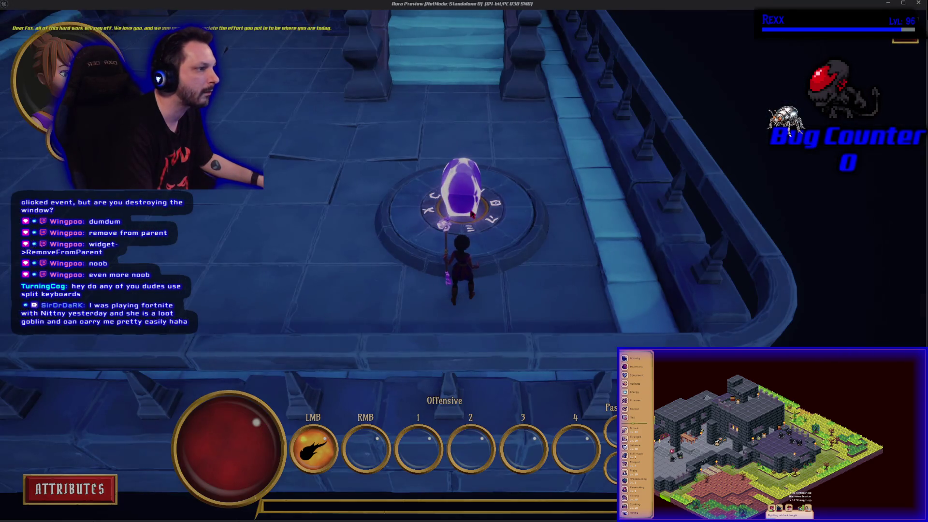
pyautogui.press('Escape')
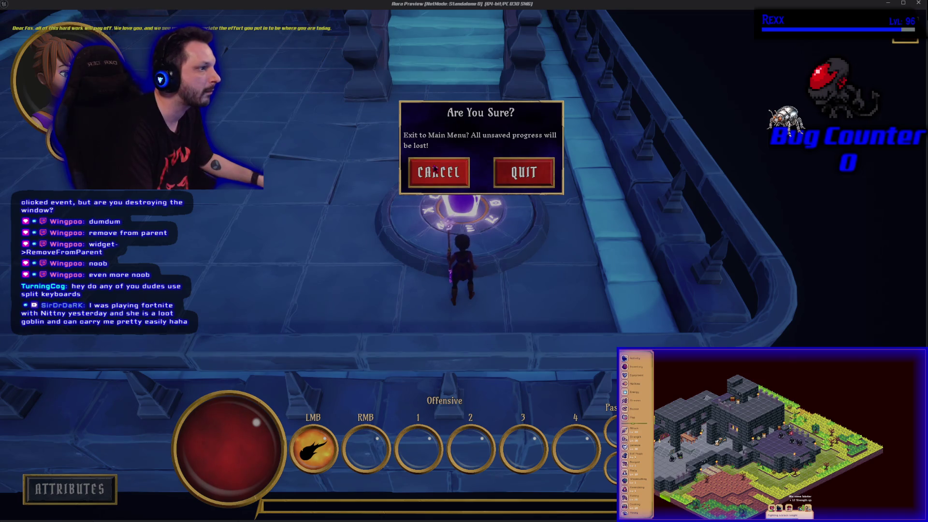
pyautogui.click(524, 172)
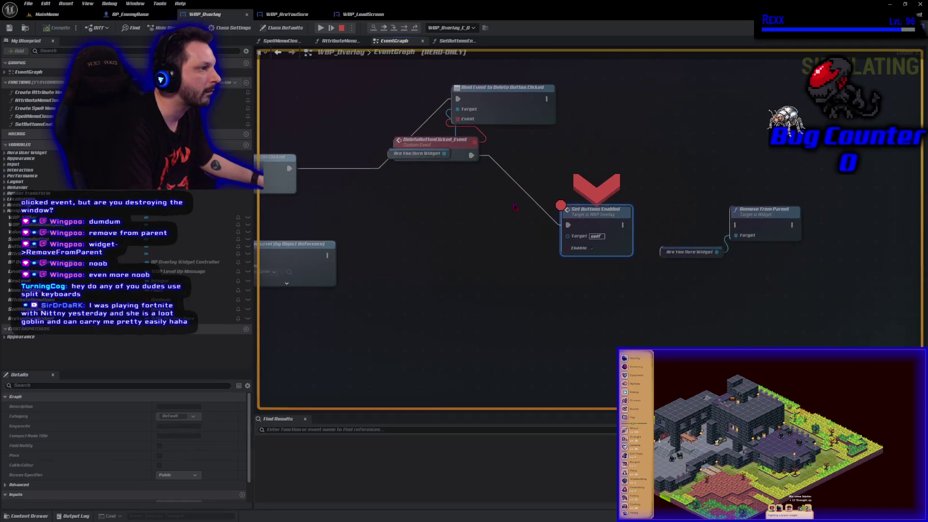
# Stop the play session and move DeleteButtonClicked_Event lower in the graph
pyautogui.click(341, 28)
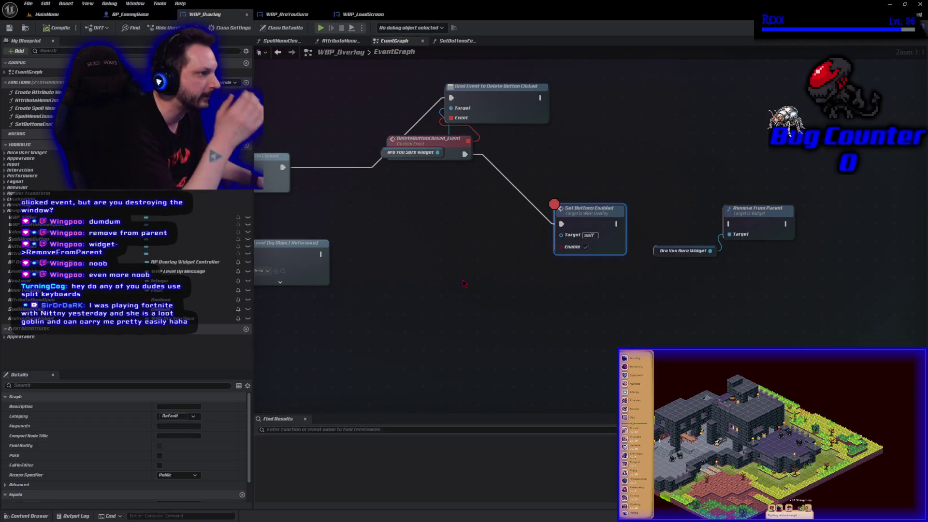
pyautogui.moveTo(439, 133); pyautogui.dragTo(443, 203)
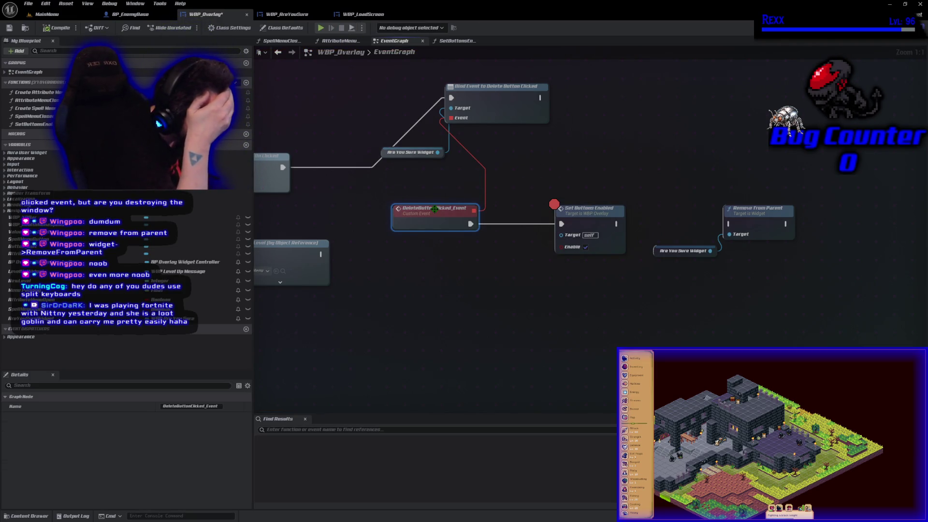
pyautogui.moveTo(457, 266); pyautogui.dragTo(569, 319)
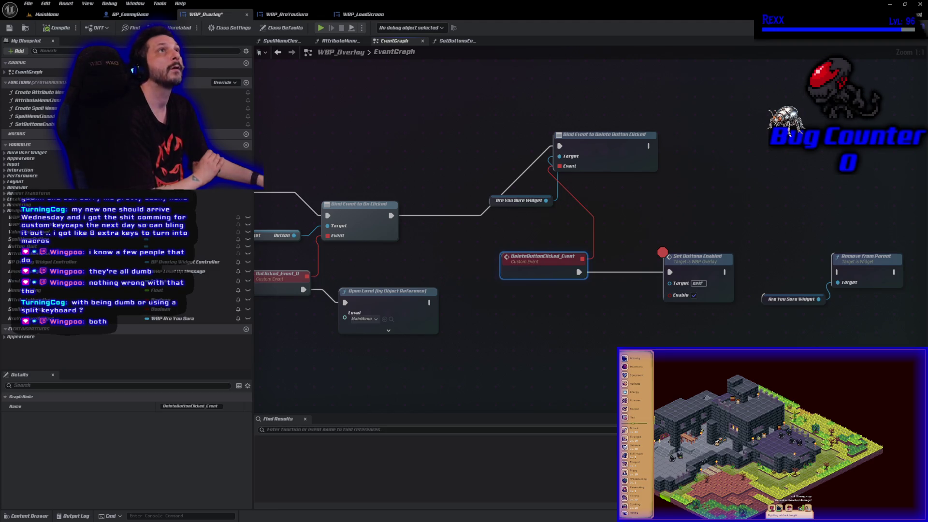
# Add a Button Cancel getter from the Are You Sure Widget
pyautogui.click(620, 341)
pyautogui.moveTo(620, 341)
pyautogui.mouseDown()
pyautogui.moveTo(807, 296)
pyautogui.moveTo(751, 321)
pyautogui.mouseUp()
pyautogui.moveTo(687, 187); pyautogui.dragTo(718, 186)
pyautogui.write('get button')
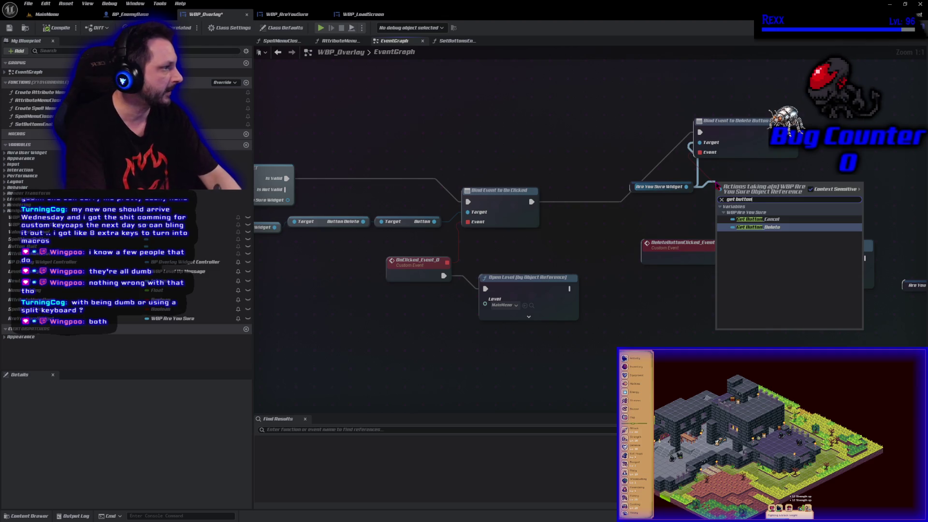
pyautogui.click(759, 219)
# Add a Get Button node from Button Cancel to reach its inner Button
pyautogui.moveTo(785, 188)
pyautogui.mouseDown()
pyautogui.moveTo(790, 192)
pyautogui.moveTo(783, 190)
pyautogui.mouseUp()
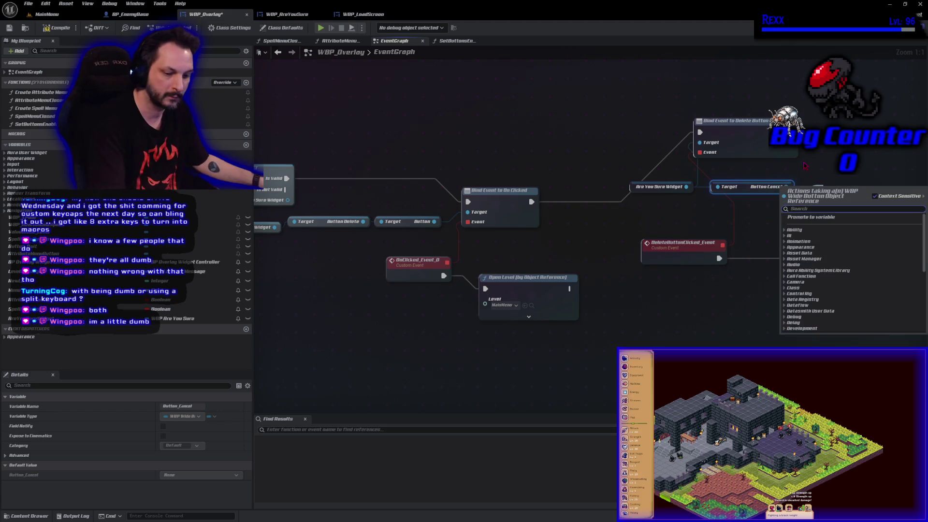
pyautogui.write('ass click')
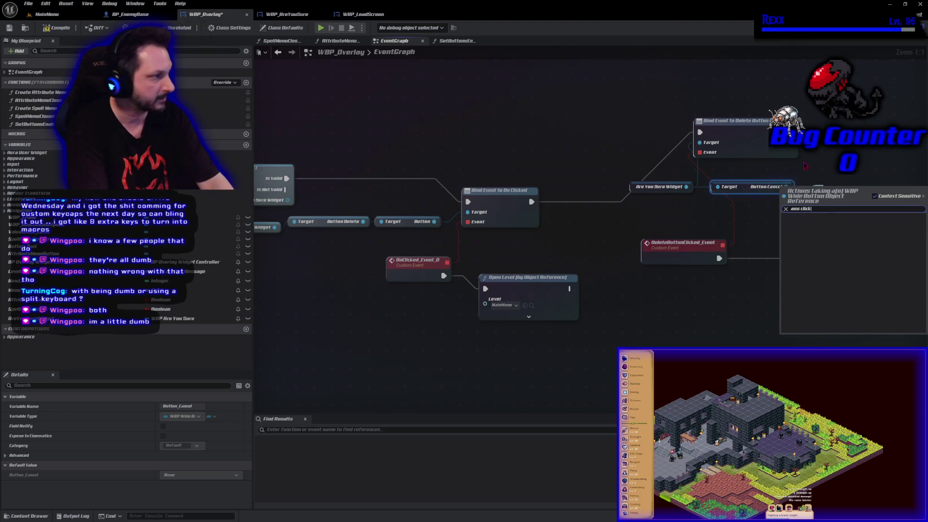
pyautogui.press('BackSpace')
pyautogui.press('BackSpace')
pyautogui.press('BackSpace')
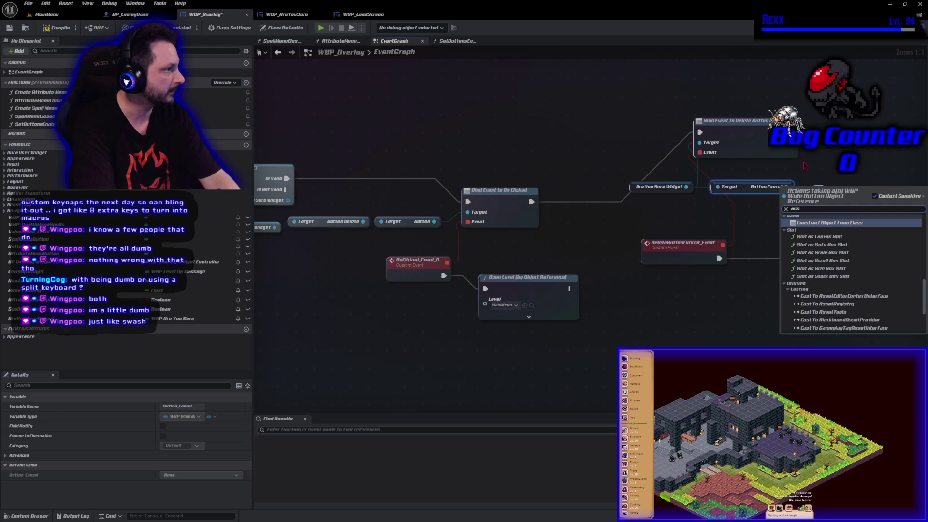
pyautogui.press('BackSpace')
pyautogui.press('BackSpace')
pyautogui.press('BackSpace')
pyautogui.write('get b')
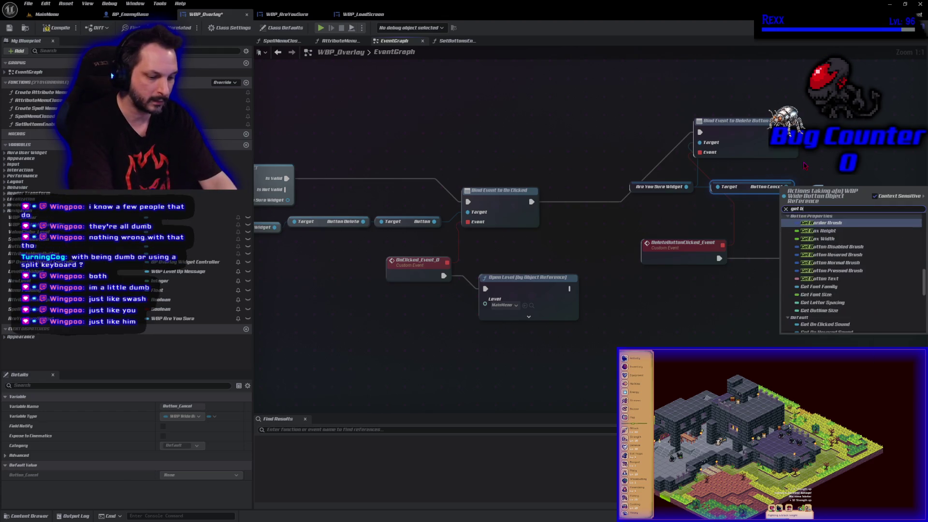
pyautogui.write('utton')
pyautogui.press('Return')
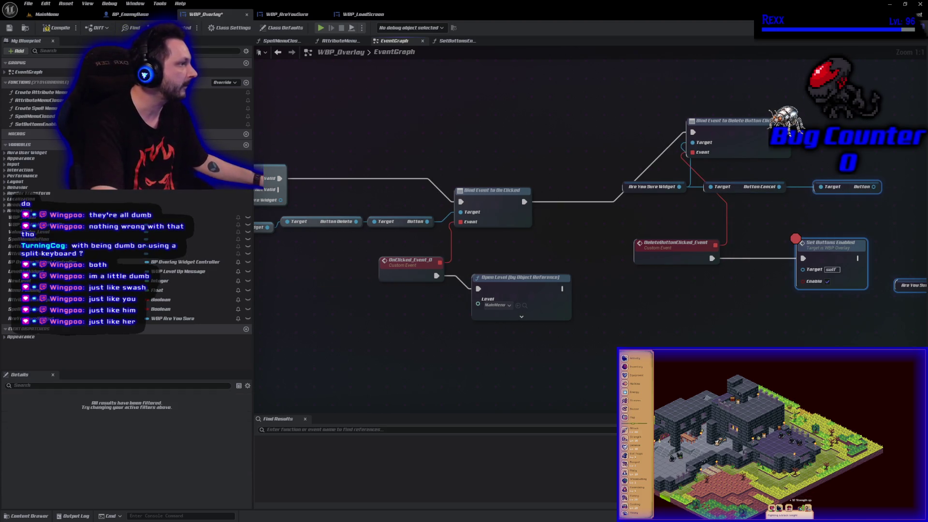
pyautogui.click(668, 264)
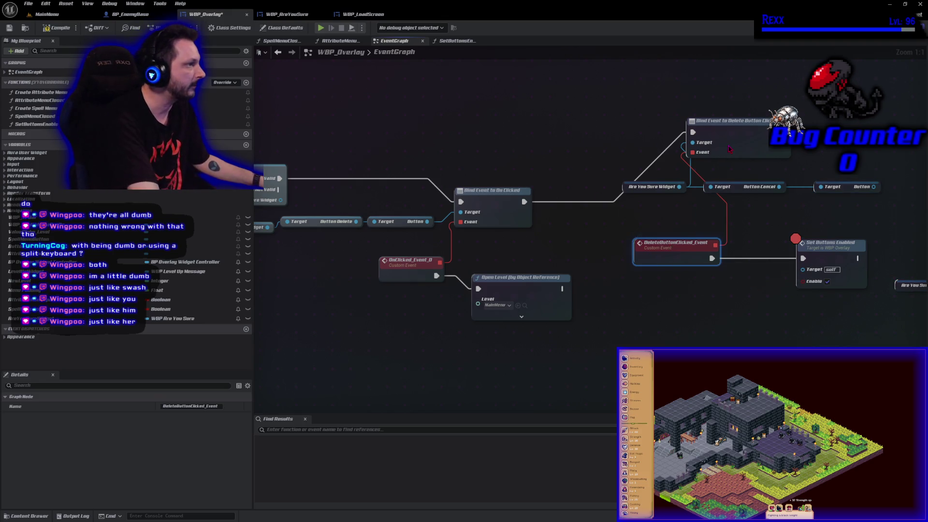
# Delete the old Delete event binding and move the Button Cancel getters up-left
pyautogui.press('Delete')
pyautogui.click(731, 154)
pyautogui.press('Delete')
pyautogui.moveTo(621, 173)
pyautogui.mouseDown()
pyautogui.moveTo(884, 199)
pyautogui.moveTo(717, 160)
pyautogui.moveTo(537, 150)
pyautogui.moveTo(609, 150)
pyautogui.mouseUp()
# Bind Cancel's On Clicked to OnClicked_Event_1 running Set Buttons Enabled, then save WBP_Overlay
pyautogui.write('ass click')
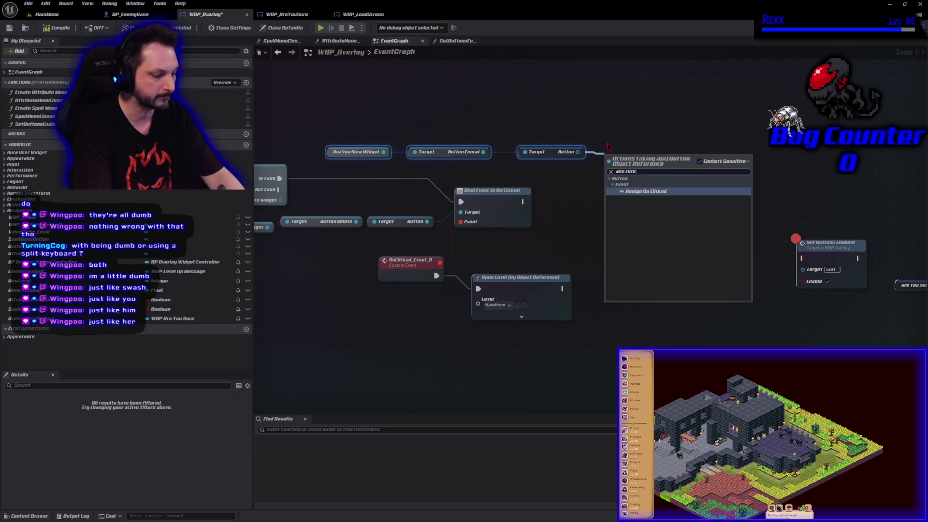
pyautogui.press('Return')
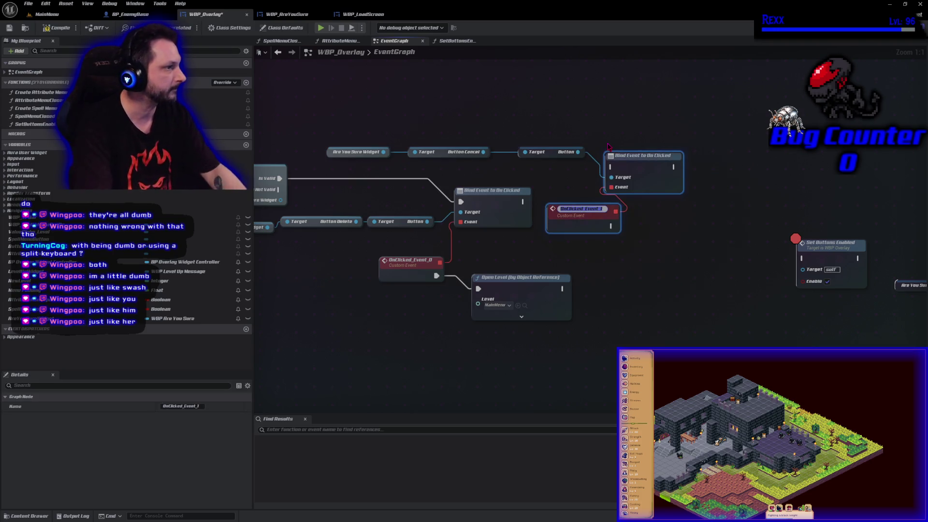
pyautogui.moveTo(524, 202)
pyautogui.mouseDown()
pyautogui.moveTo(613, 167)
pyautogui.moveTo(636, 225)
pyautogui.moveTo(611, 264)
pyautogui.moveTo(658, 277)
pyautogui.moveTo(800, 271)
pyautogui.moveTo(803, 259)
pyautogui.mouseUp()
pyautogui.click(580, 221)
pyautogui.click(817, 249)
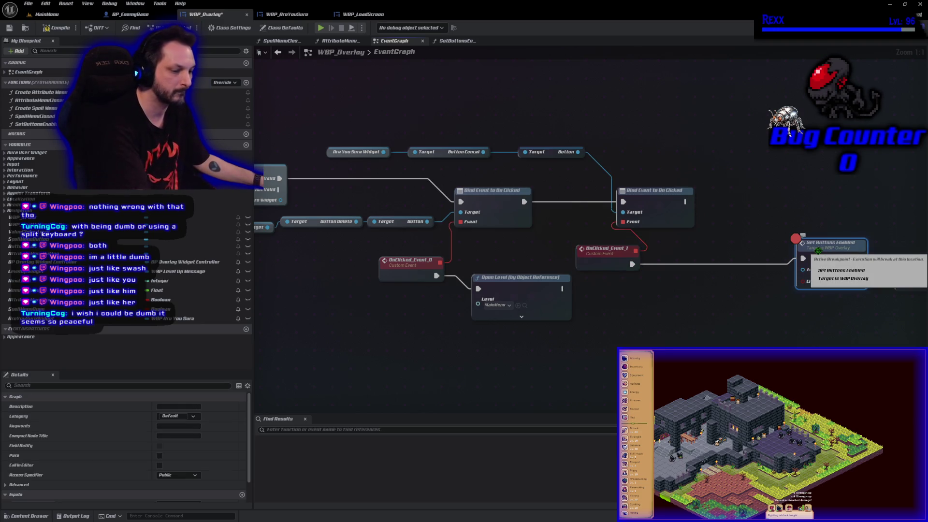
pyautogui.moveTo(817, 249); pyautogui.dragTo(691, 229)
pyautogui.click(56, 28)
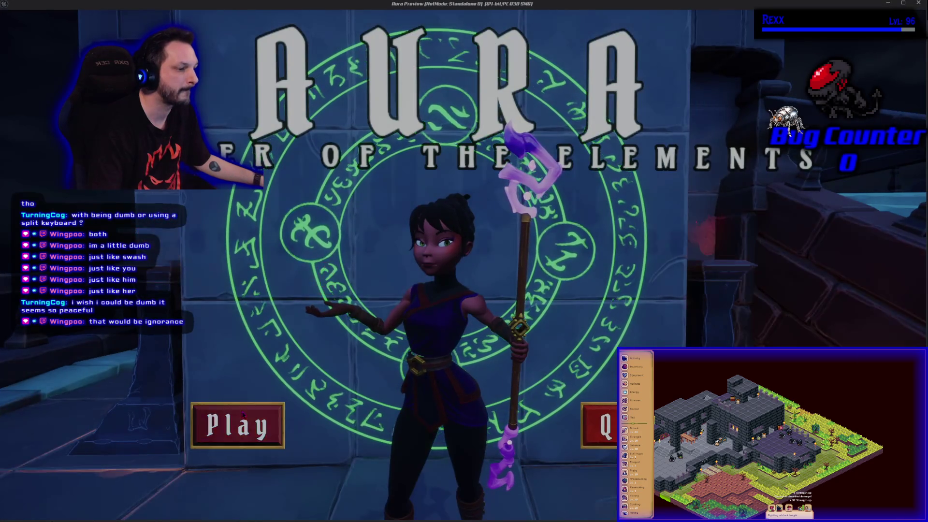
# Retest the exit dialog in game, then chain Set Buttons Enabled into Remove from Parent
pyautogui.click(268, 417)
pyautogui.click(272, 410)
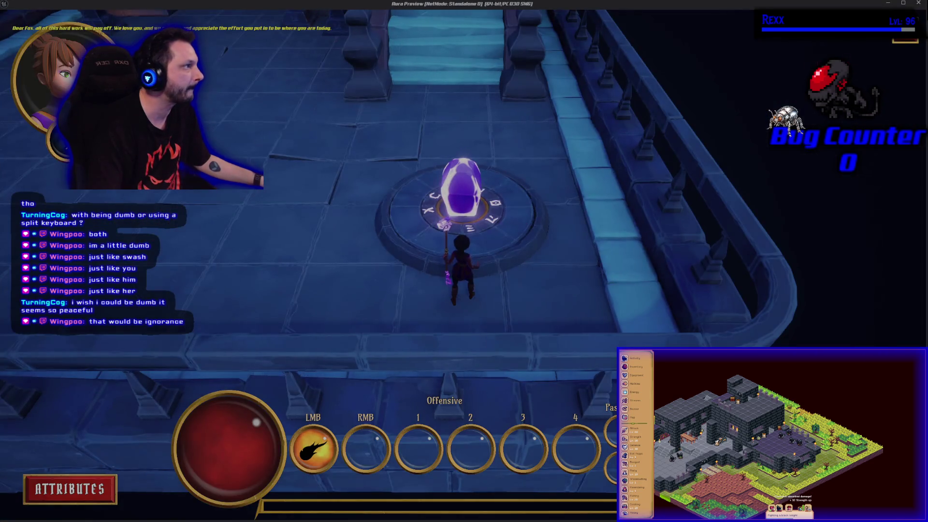
pyautogui.press('Escape')
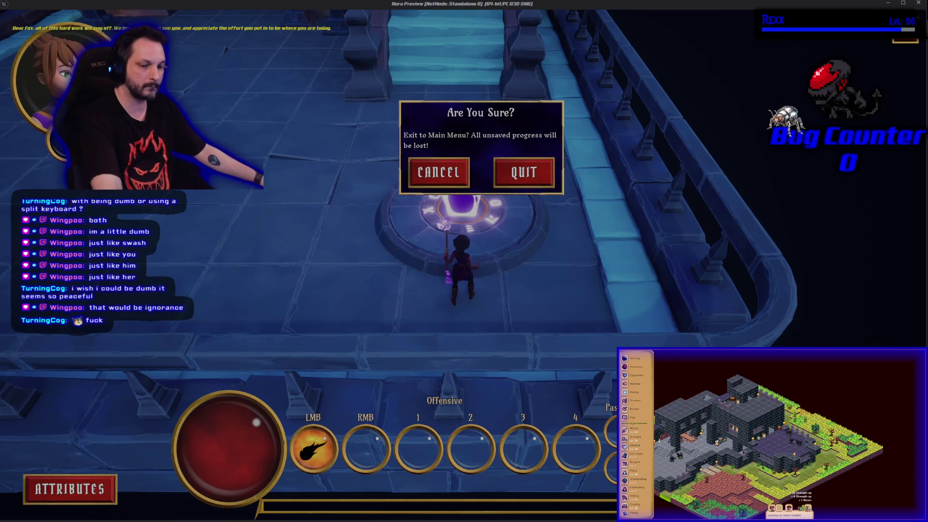
pyautogui.press('Escape')
pyautogui.moveTo(731, 238); pyautogui.dragTo(851, 244)
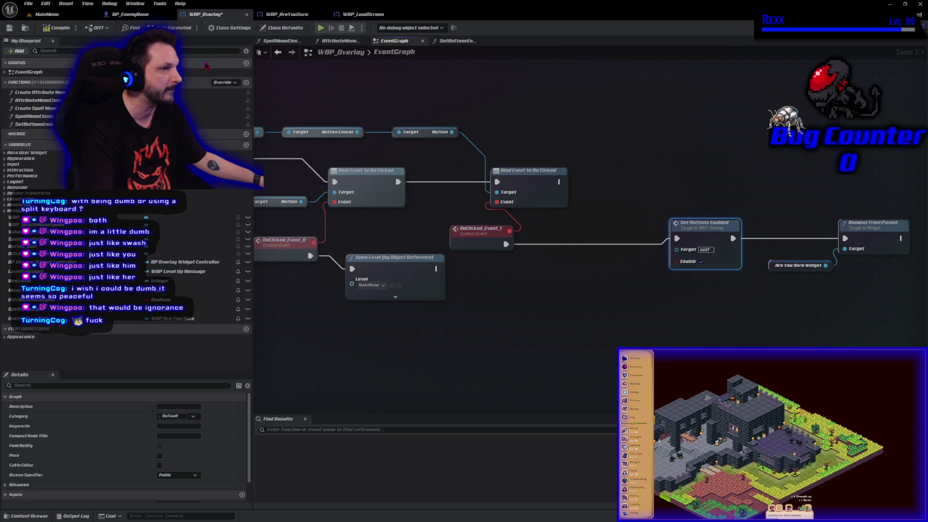
# Compile and save WBP_Overlay, then relaunch the game with the existing save slot
pyautogui.click(57, 27)
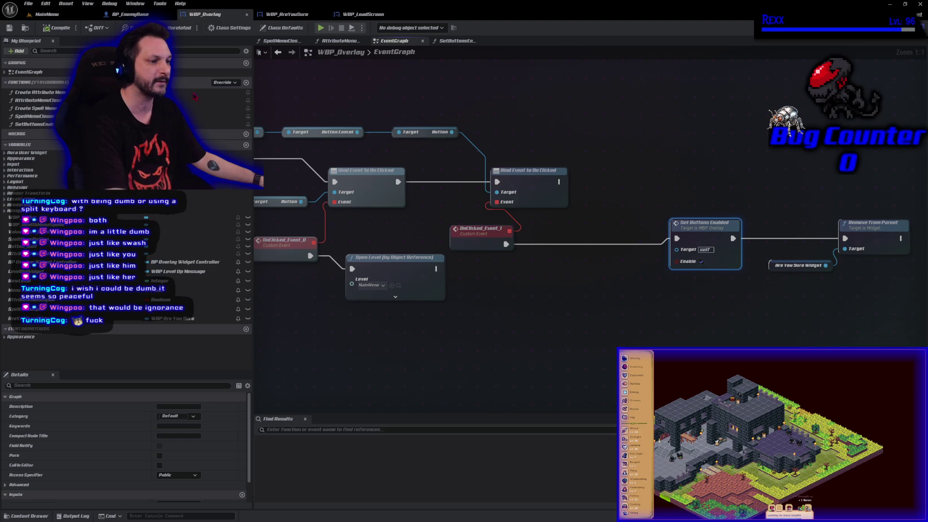
pyautogui.click(323, 29)
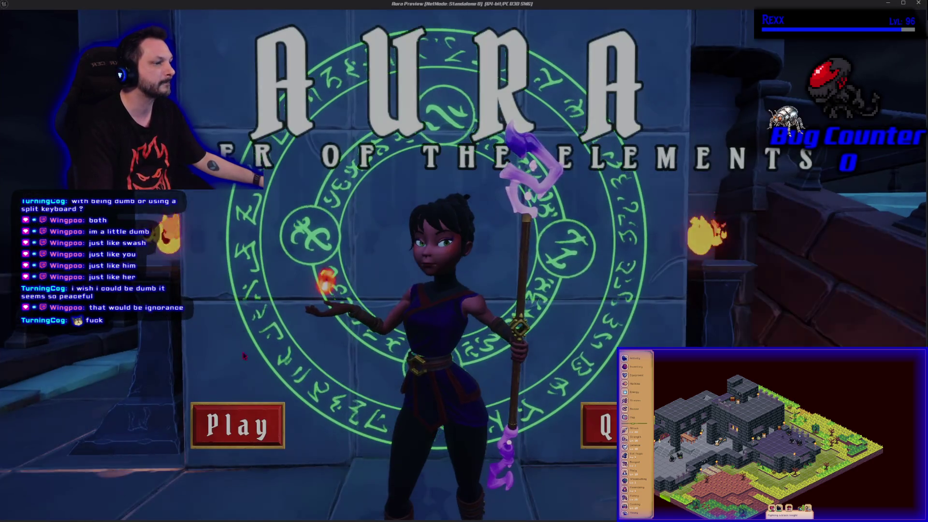
pyautogui.click(261, 423)
pyautogui.click(265, 312)
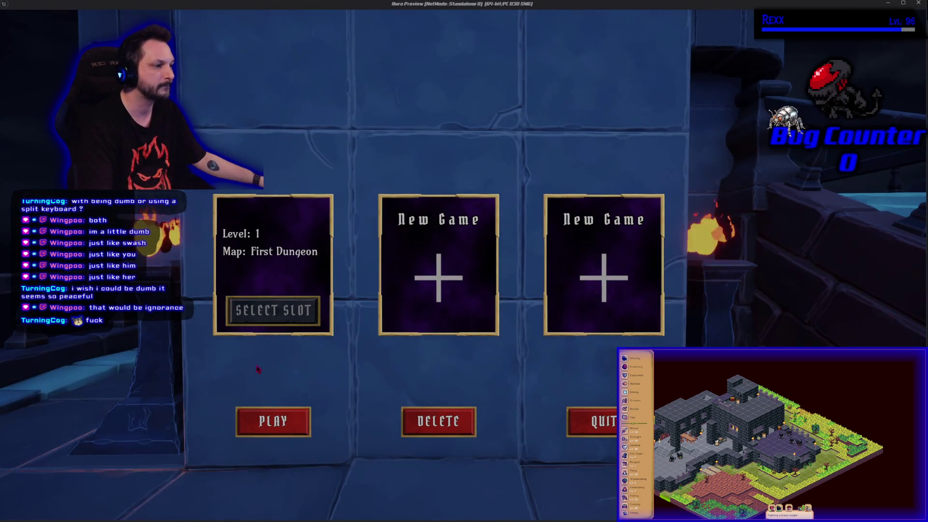
pyautogui.click(274, 422)
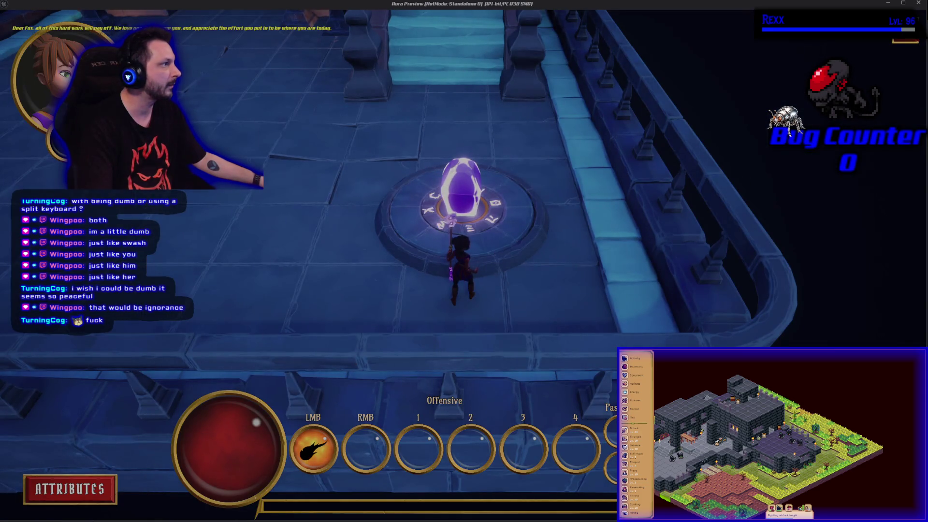
# Toggle the exit dialog with Escape to verify Cancel, then choose Quit
pyautogui.press('Escape')
pyautogui.press('Escape')
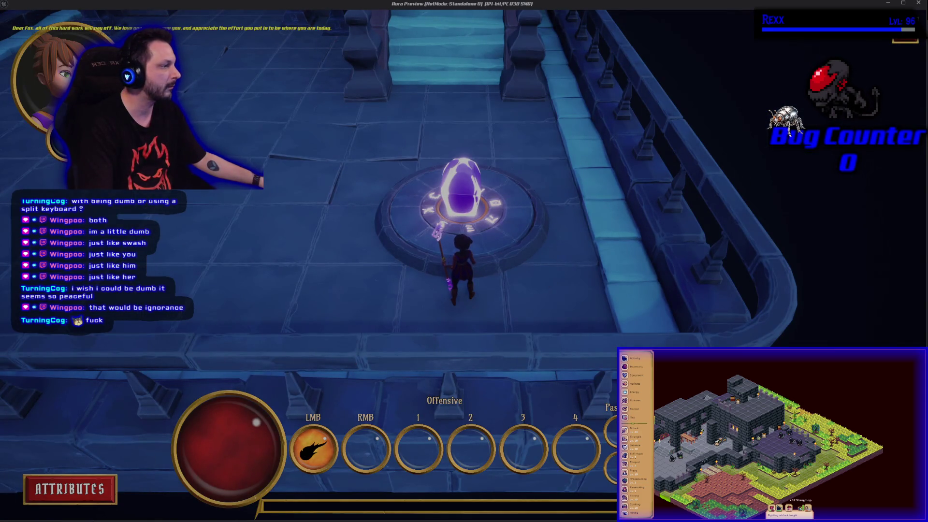
pyautogui.press('Escape')
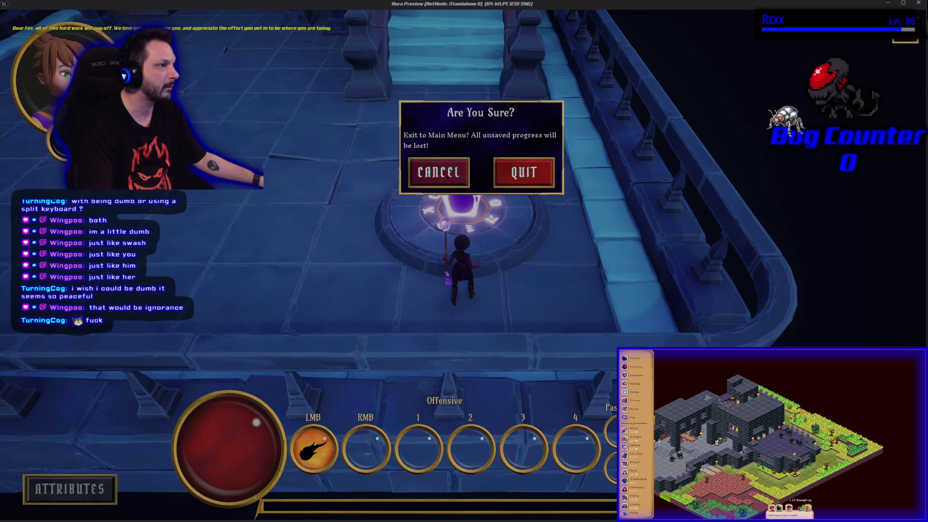
pyautogui.press('Escape')
pyautogui.press('Escape')
pyautogui.press('Escape')
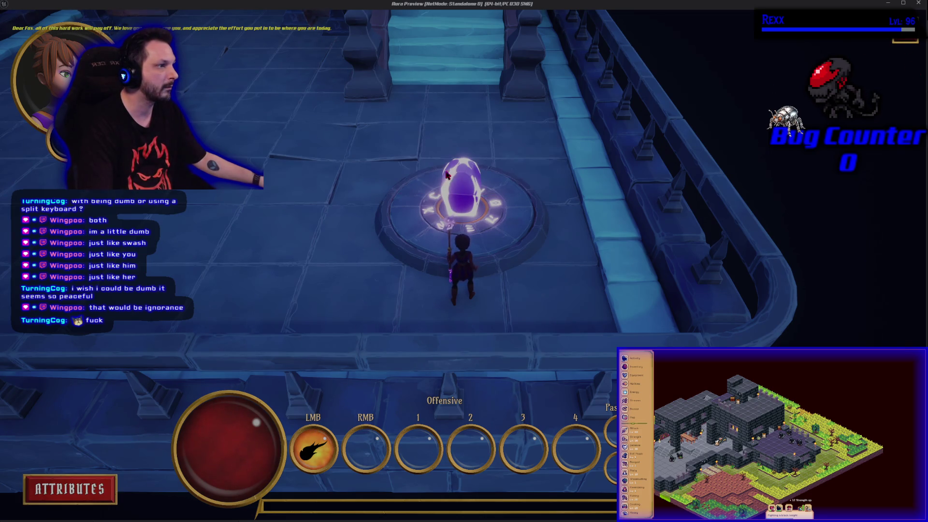
pyautogui.press('Escape')
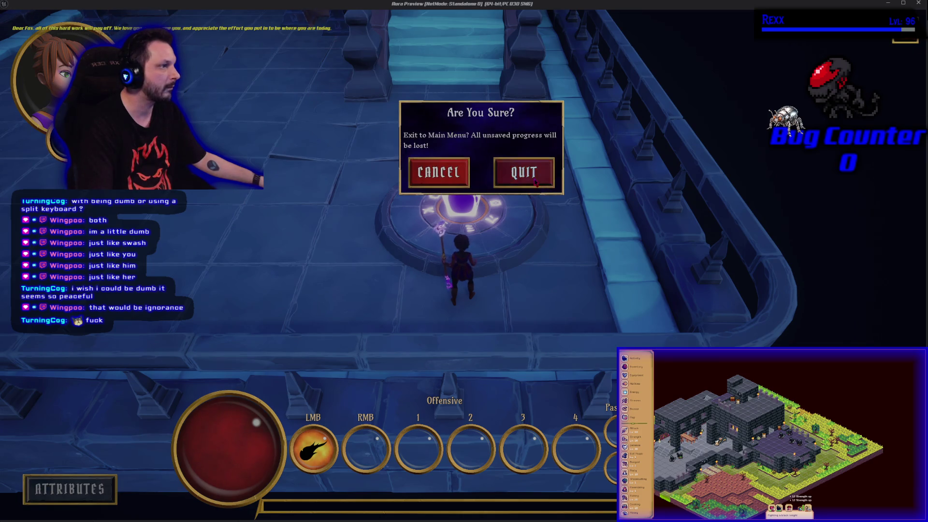
pyautogui.click(537, 180)
pyautogui.press('Escape')
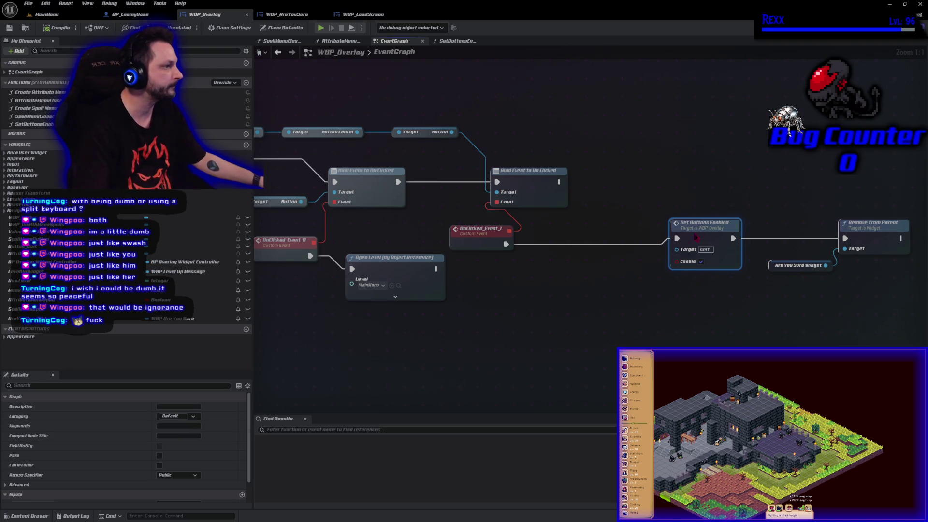
# Pull Set Buttons Enabled, Remove from Parent and Are You Sure Widget beside OnClicked_Event_1, save, and return to MainMenu
pyautogui.moveTo(711, 234); pyautogui.dragTo(579, 240)
pyautogui.click(793, 245)
pyautogui.moveTo(794, 245); pyautogui.dragTo(870, 269)
pyautogui.moveTo(879, 238); pyautogui.dragTo(726, 243)
pyautogui.click(739, 284)
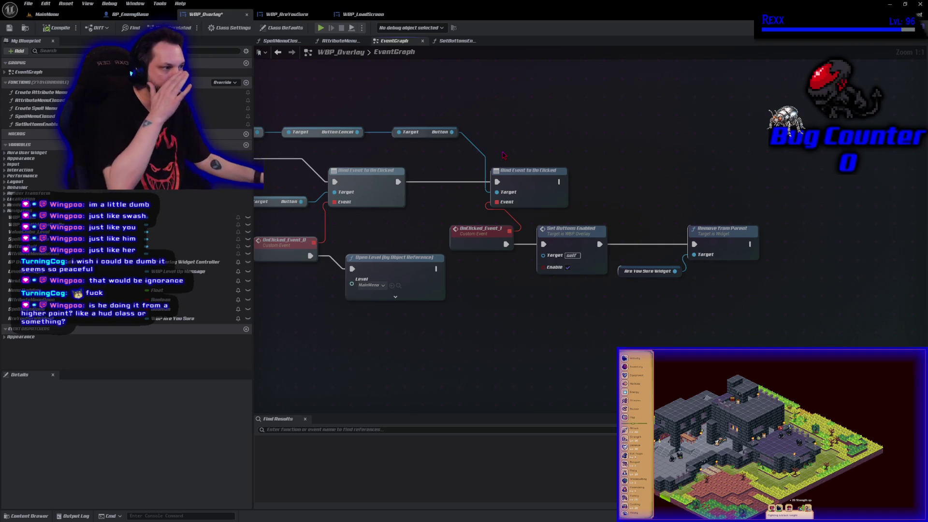
pyautogui.click(9, 28)
pyautogui.click(47, 14)
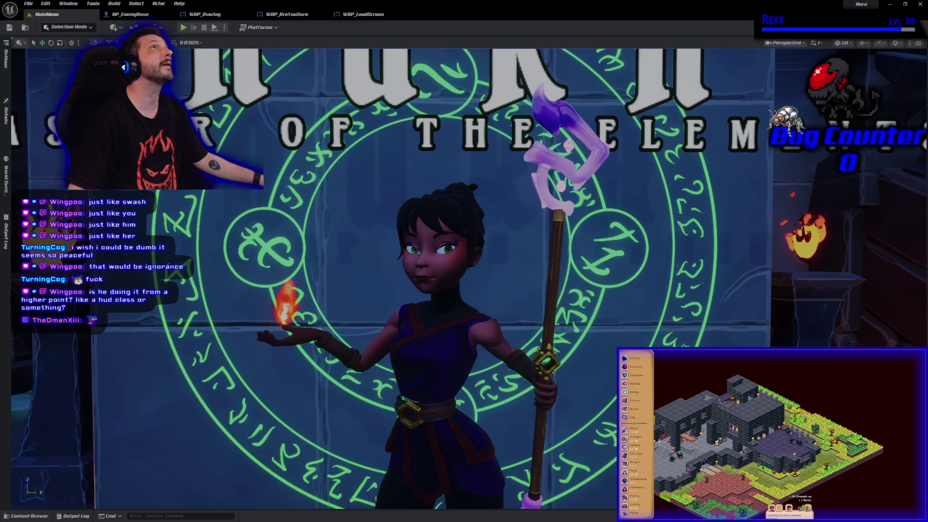
# Check the Udemy course Q&A page, then play the MainMenu level in the editor
pyautogui.hotkey('alt', 'Tab')
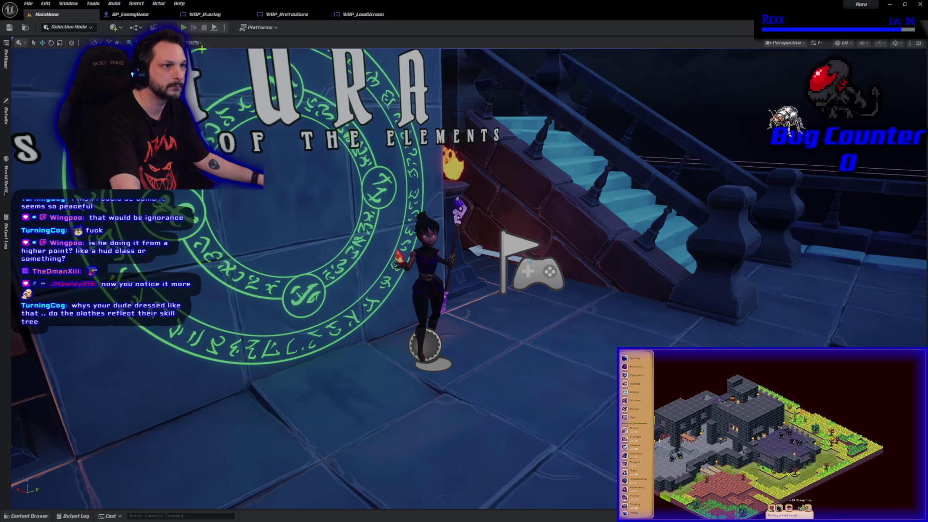
pyautogui.hotkey('alt', 'p')
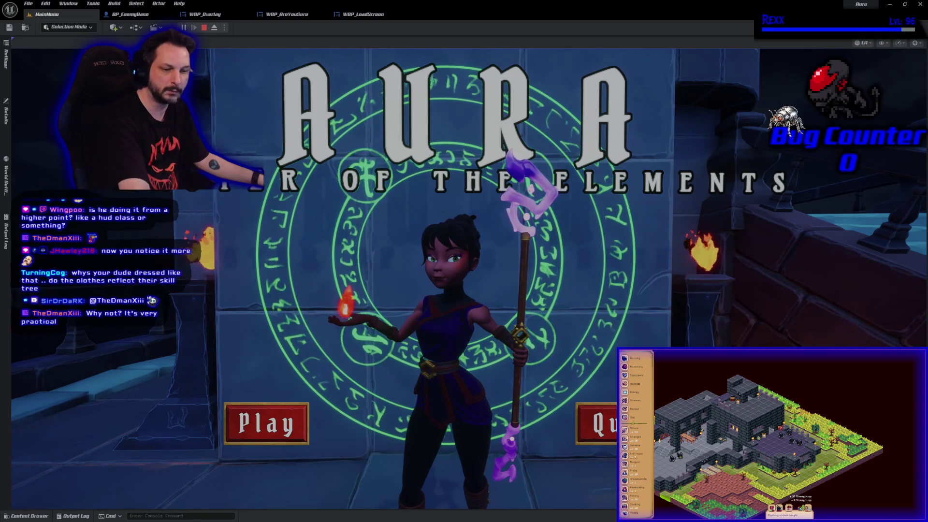
pyautogui.press('Escape')
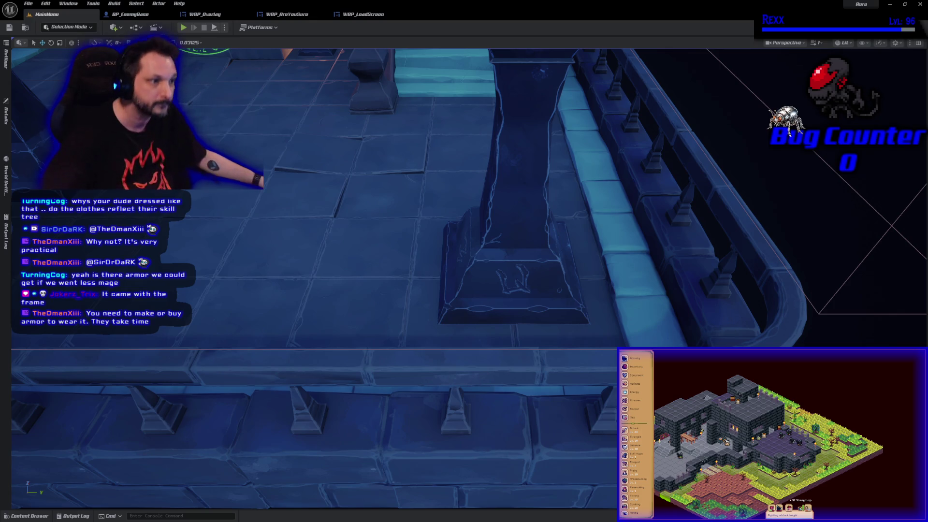
# Commit the three changed files to Development with the summary 'Quit Button'
pyautogui.hotkey('alt', 'Tab')
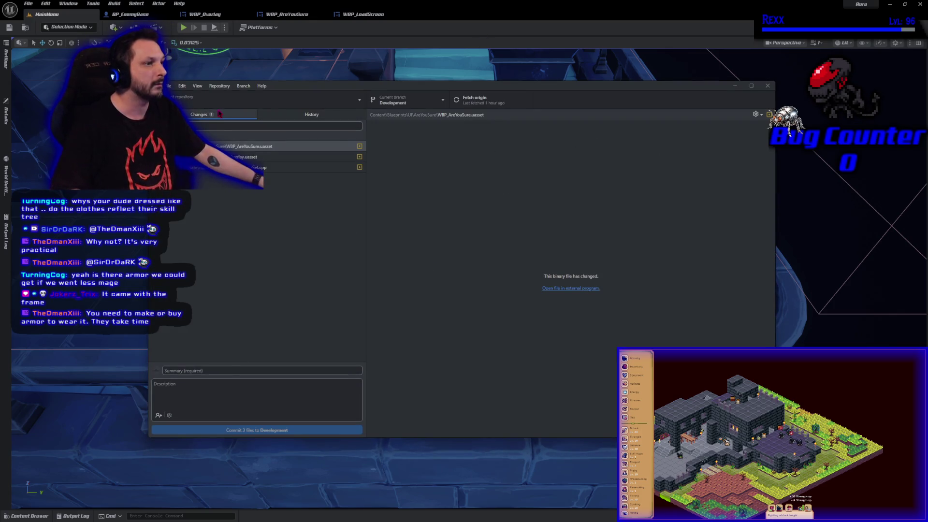
pyautogui.click(237, 369)
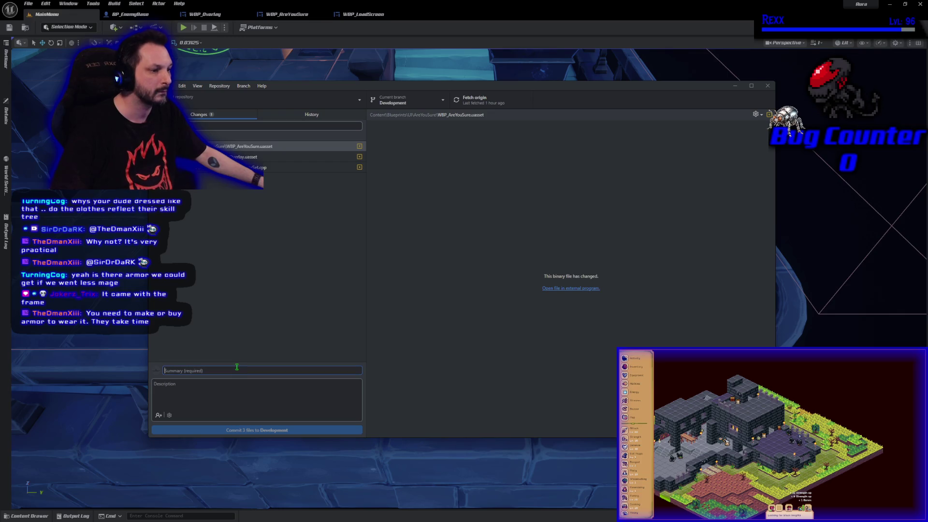
pyautogui.write('d')
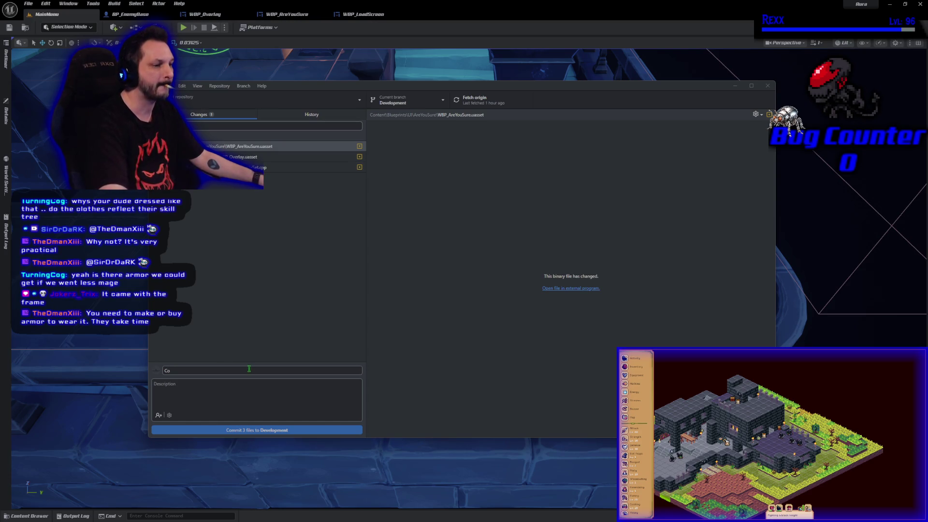
pyautogui.click(234, 369)
pyautogui.press('BackSpace')
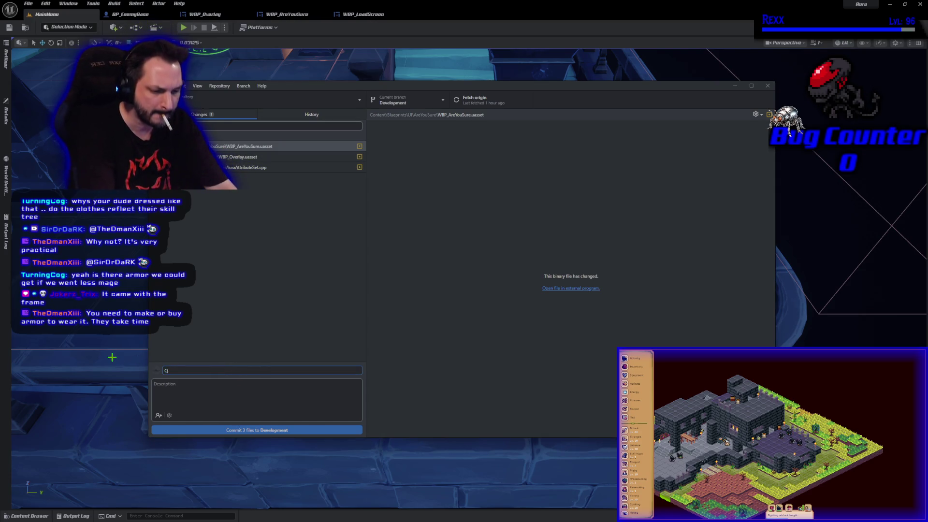
pyautogui.write('uit Button')
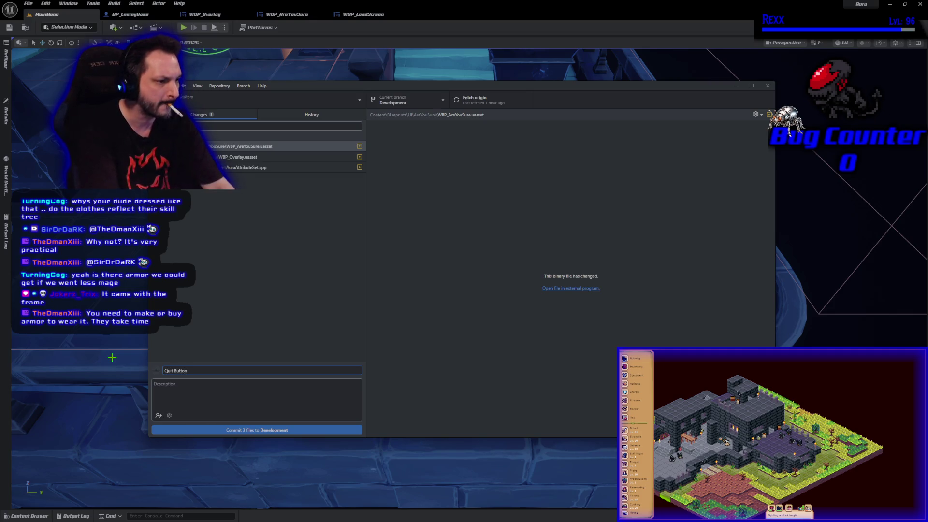
pyautogui.click(263, 430)
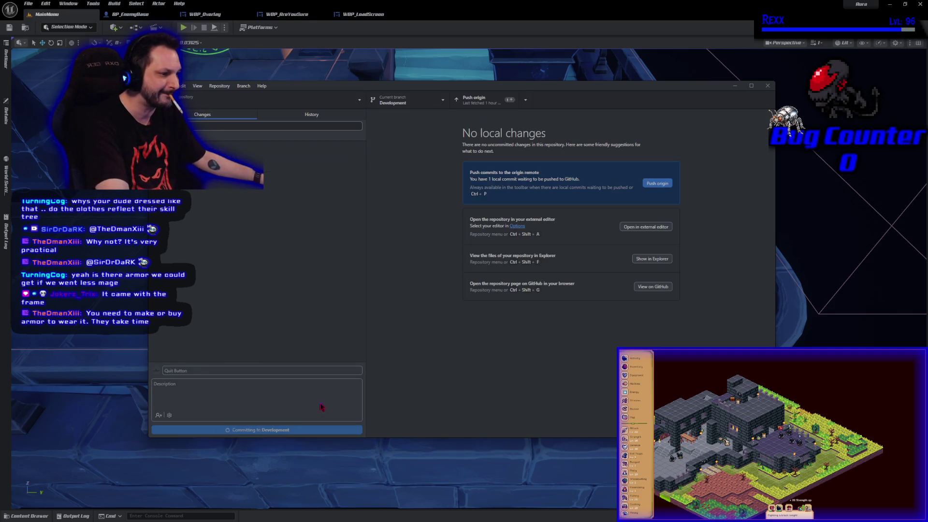
# Push the Quit Button commit to origin, close GitHub Desktop and return to the Udemy page
pyautogui.click(647, 184)
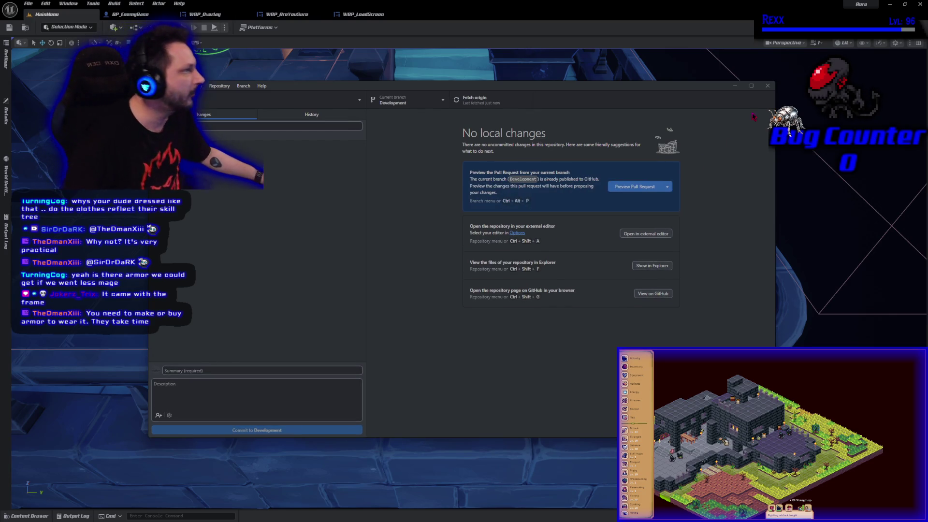
pyautogui.click(768, 85)
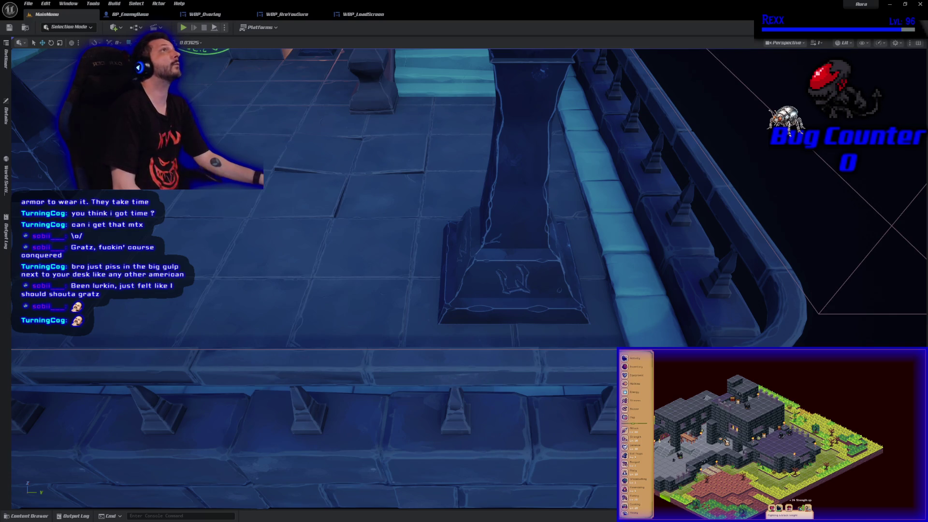
pyautogui.hotkey('alt', 'Tab')
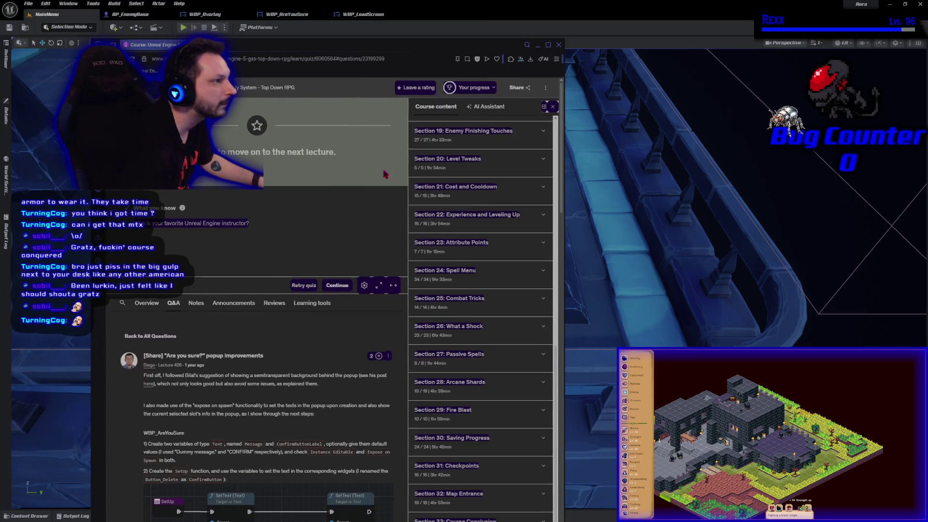
# Browse the completed course contents, expanding Section 15: Enemy AI, then close the course window
pyautogui.scroll(15, 483, 153)
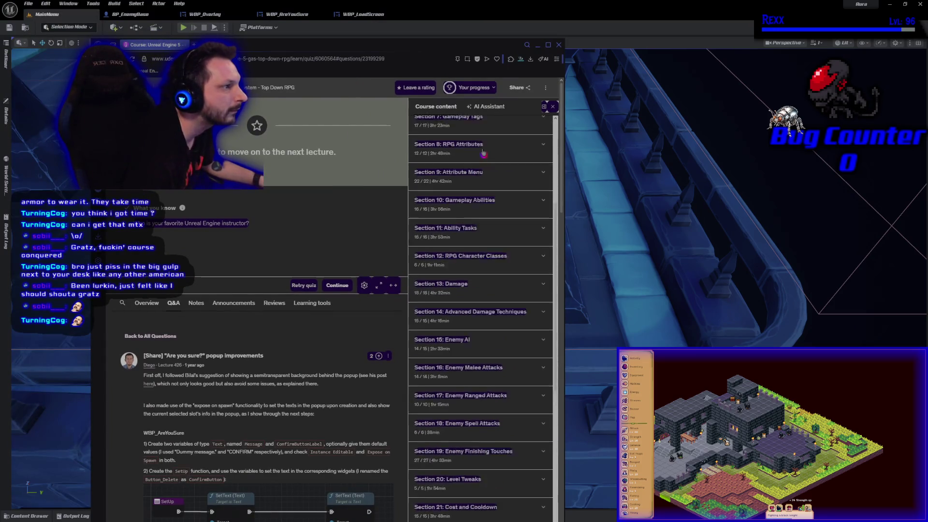
pyautogui.scroll(-2, 462, 194)
pyautogui.scroll(-4, 462, 199)
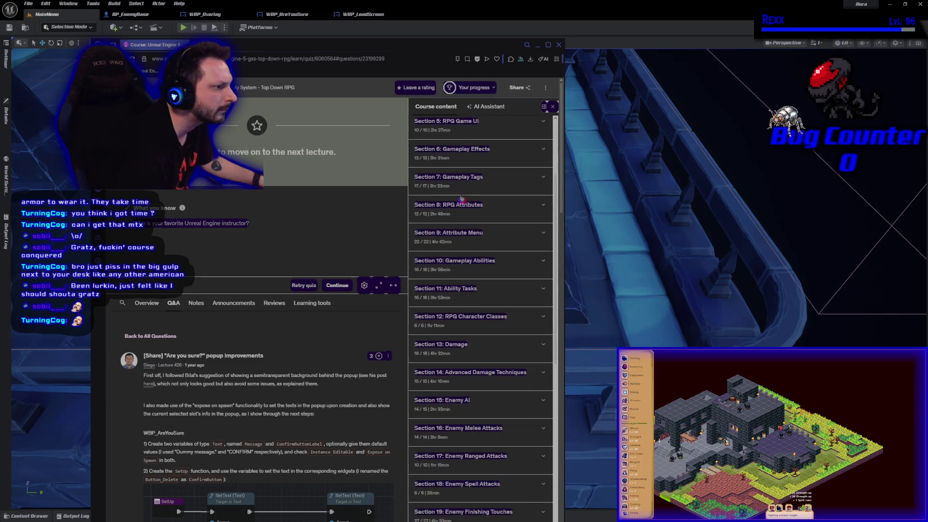
pyautogui.scroll(-4, 462, 199)
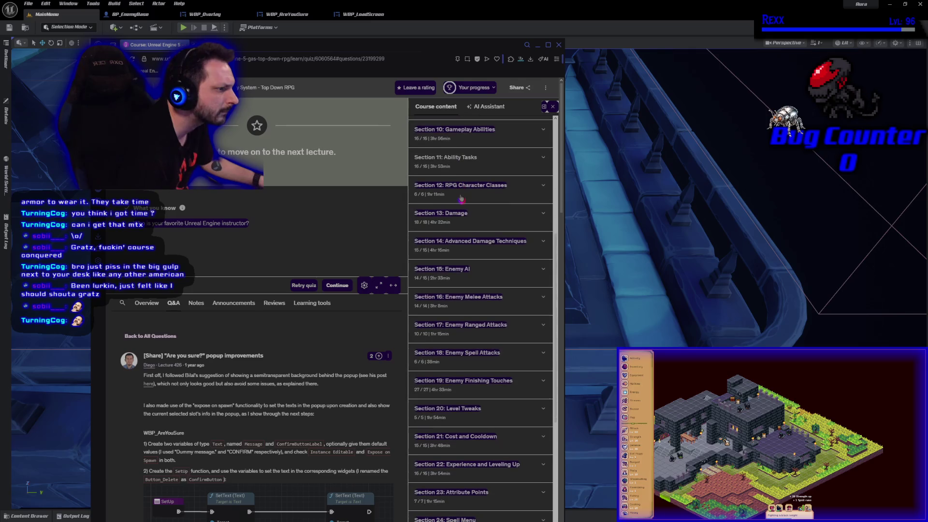
pyautogui.scroll(-1, 461, 199)
pyautogui.click(462, 199)
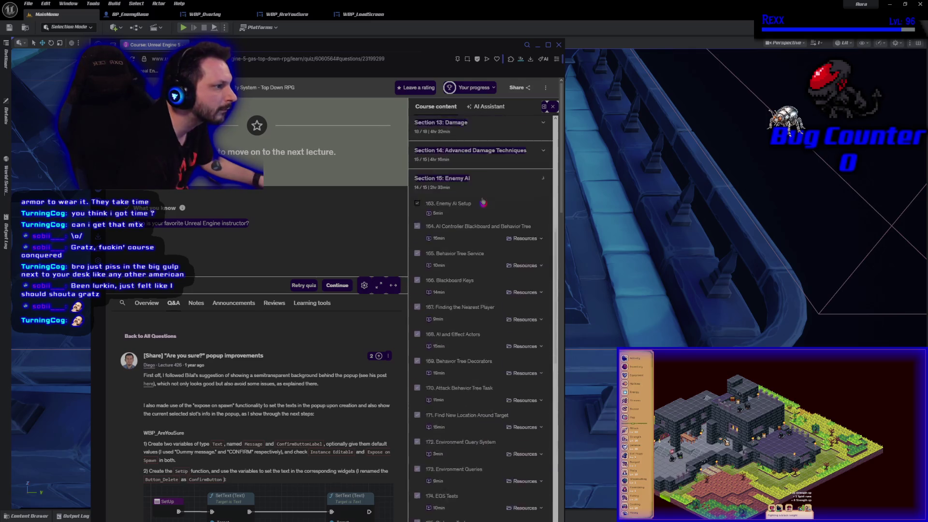
pyautogui.scroll(-4, 451, 305)
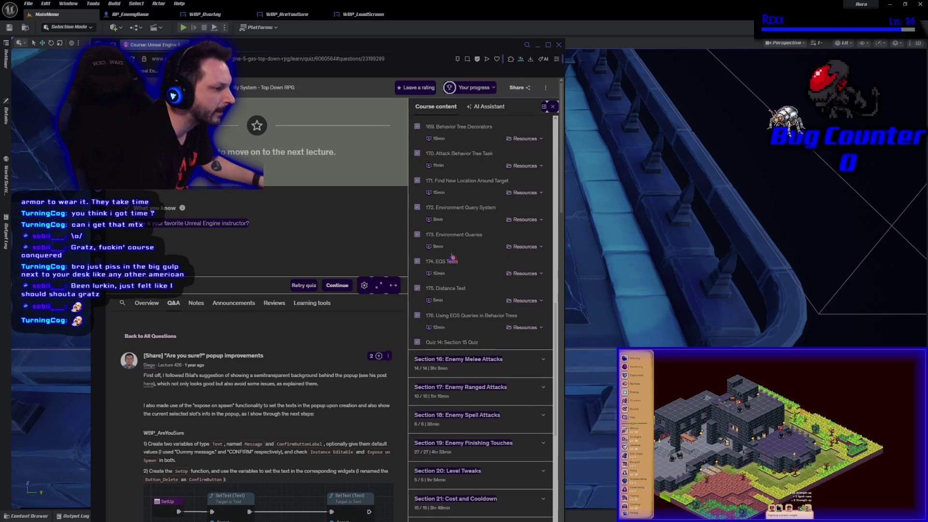
pyautogui.scroll(5, 459, 411)
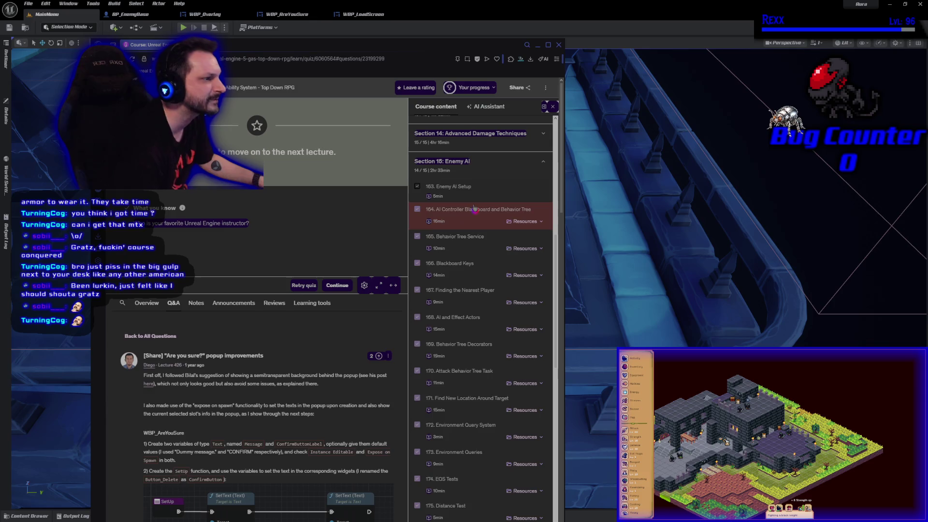
pyautogui.click(537, 44)
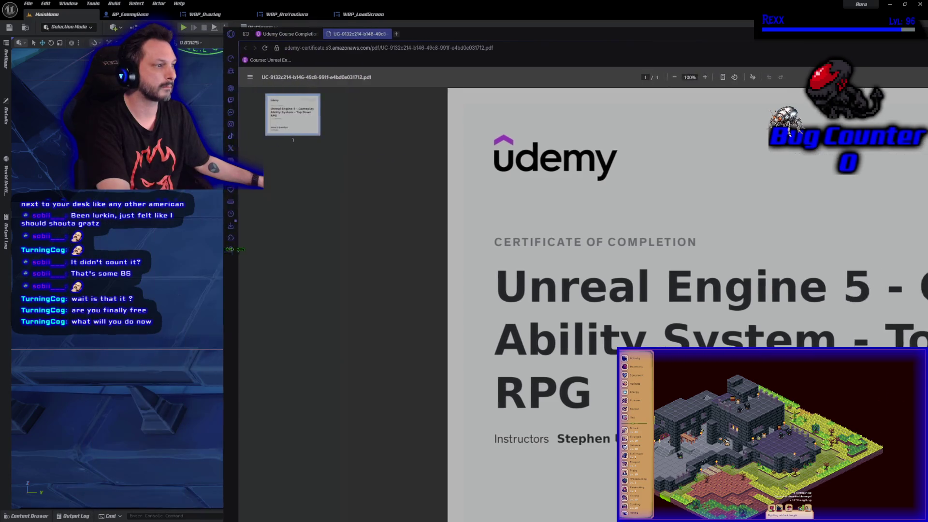
# View the certificate fullscreen down to its April 13, 2026 date and 106 hours, then exit
pyautogui.moveTo(565, 36); pyautogui.dragTo(265, 36)
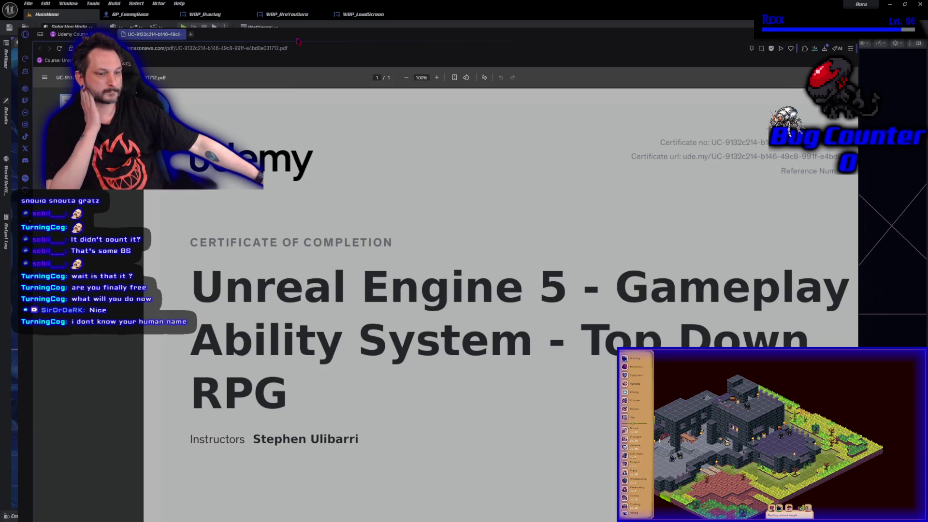
pyautogui.press('F11')
pyautogui.scroll(-3, 484, 241)
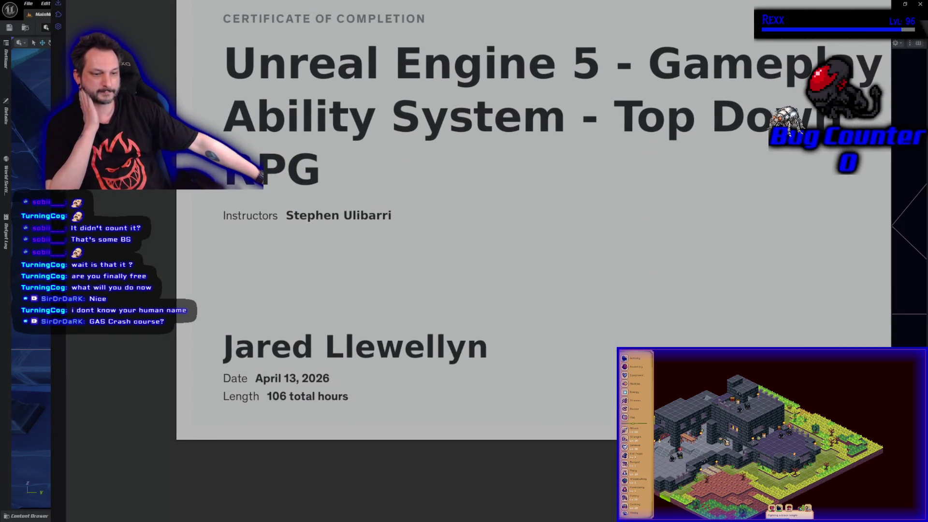
pyautogui.scroll(-1, 484, 242)
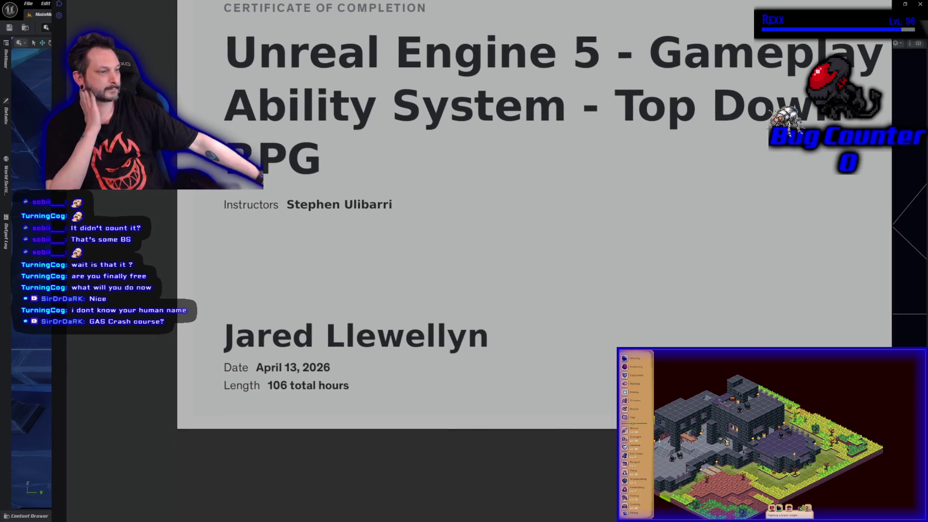
pyautogui.press('F11')
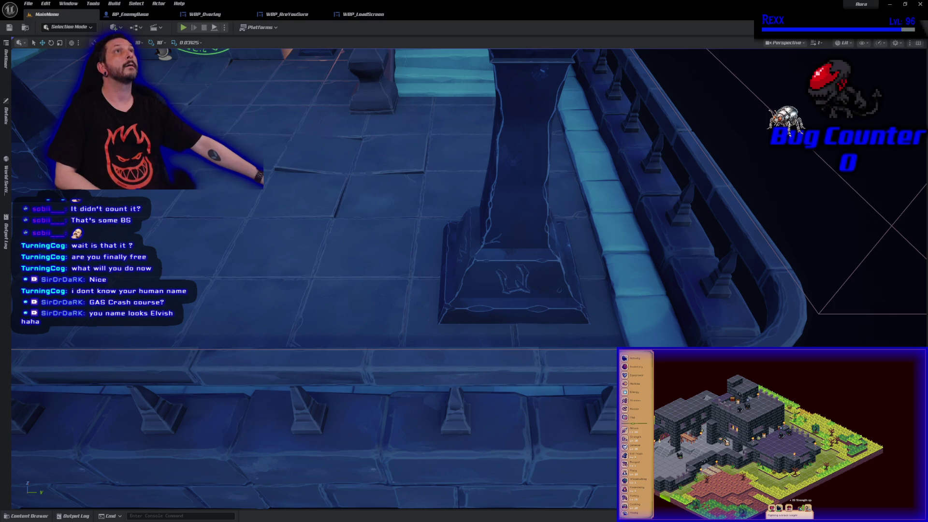
# Close the Unreal Editor and maximize the Udemy browser window to fill the screen
pyautogui.hotkey('alt', 'Tab')
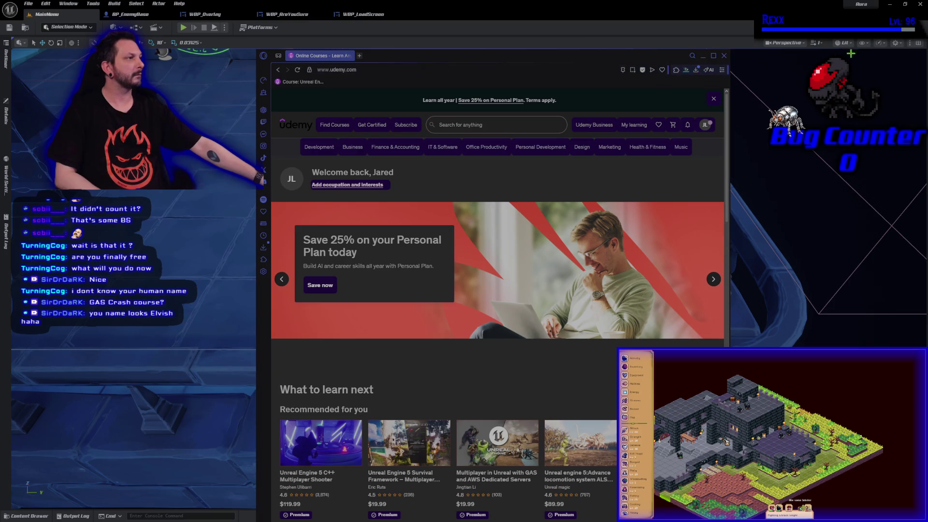
pyautogui.hotkey('alt', 'Tab')
pyautogui.click(920, 4)
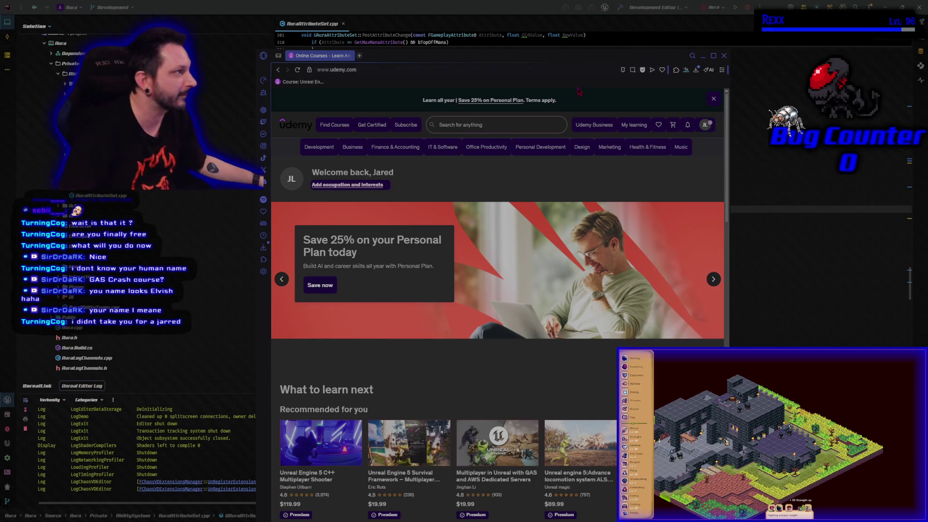
pyautogui.click(713, 56)
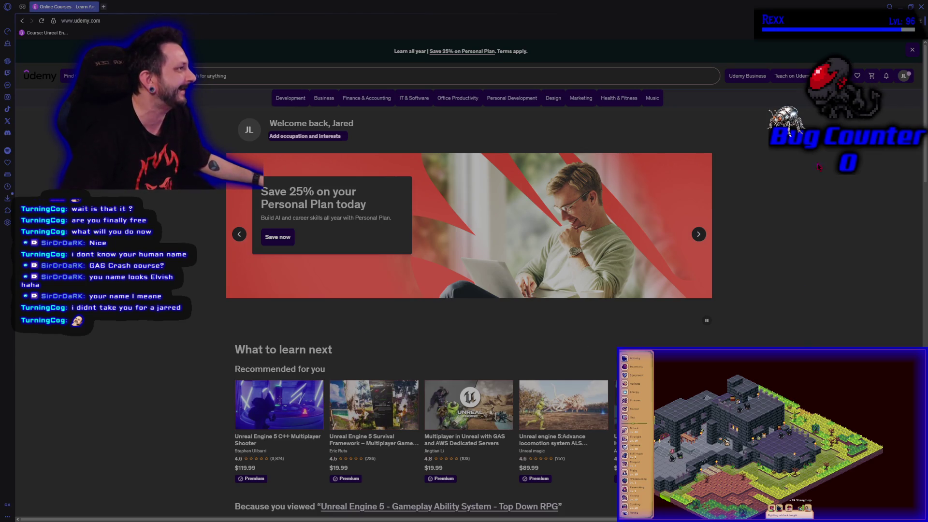
pyautogui.moveTo(822, 76)
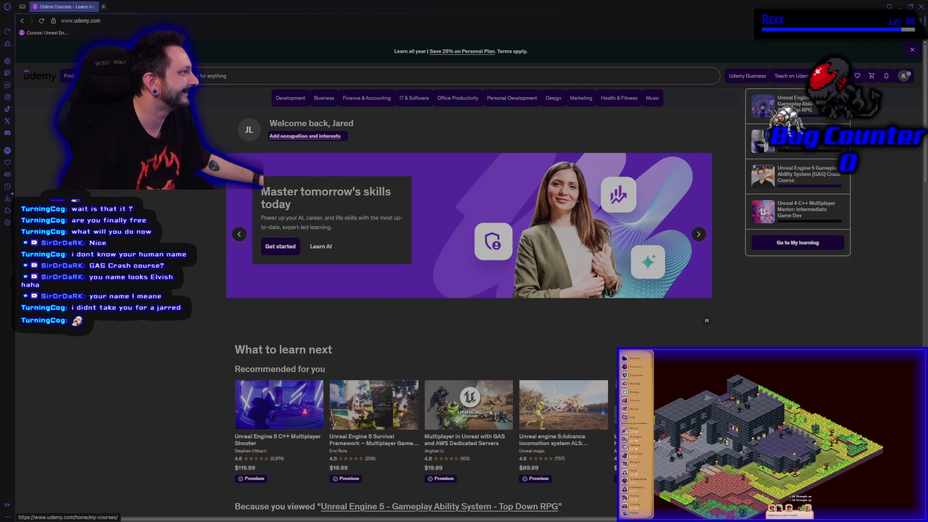
# From My learning, open the Unreal Engine 5: One Course Solution For Niagara VFX course
pyautogui.click(802, 244)
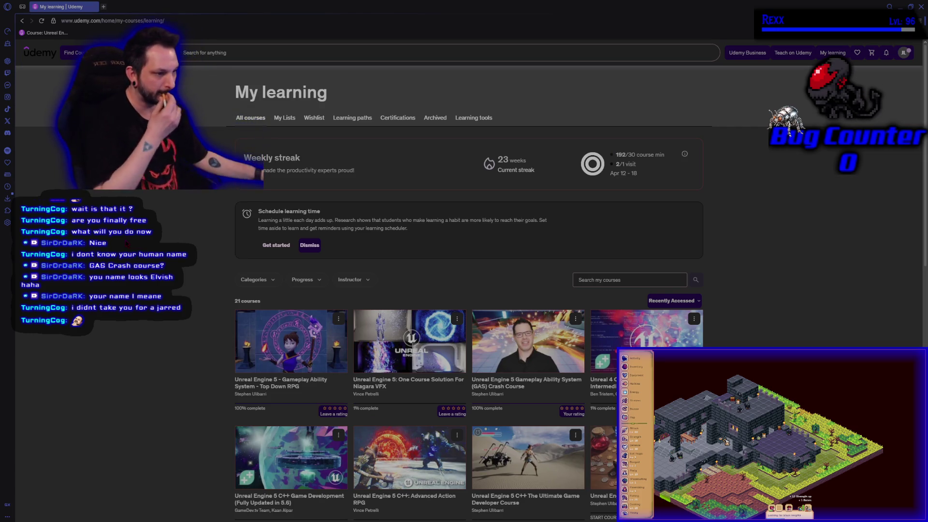
pyautogui.scroll(-2, 469, 290)
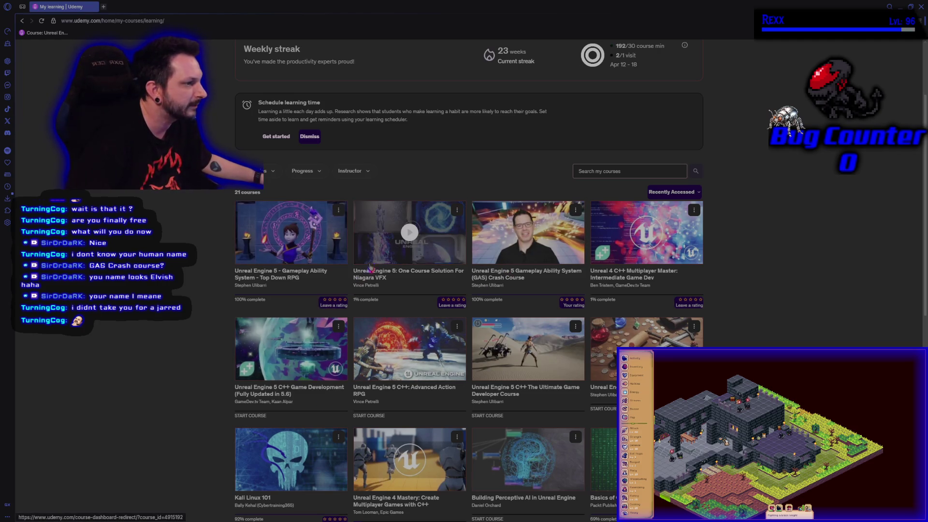
pyautogui.click(380, 239)
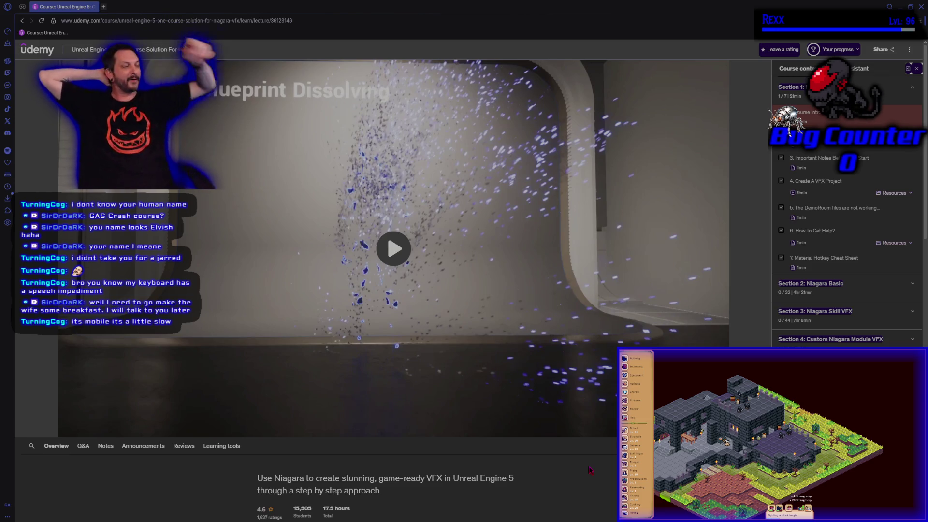
pyautogui.moveTo(517, 300)
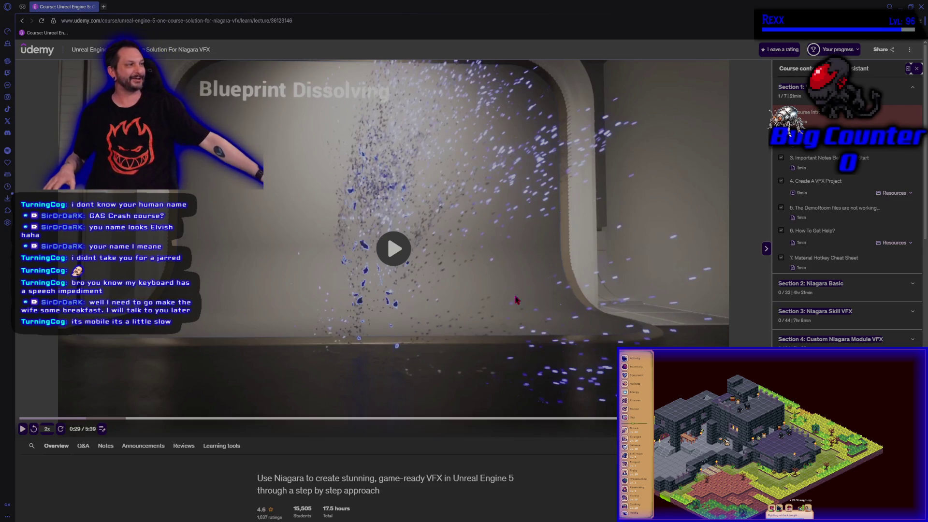
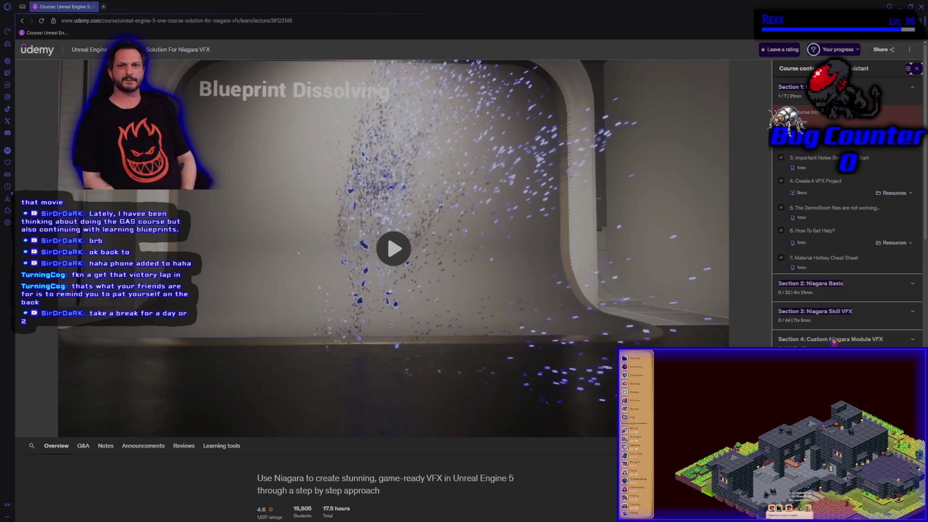
# Switch to the windowed Udemy course page, highlight the 17.5 total hours, and collapse Introduction
pyautogui.moveTo(47, 406)
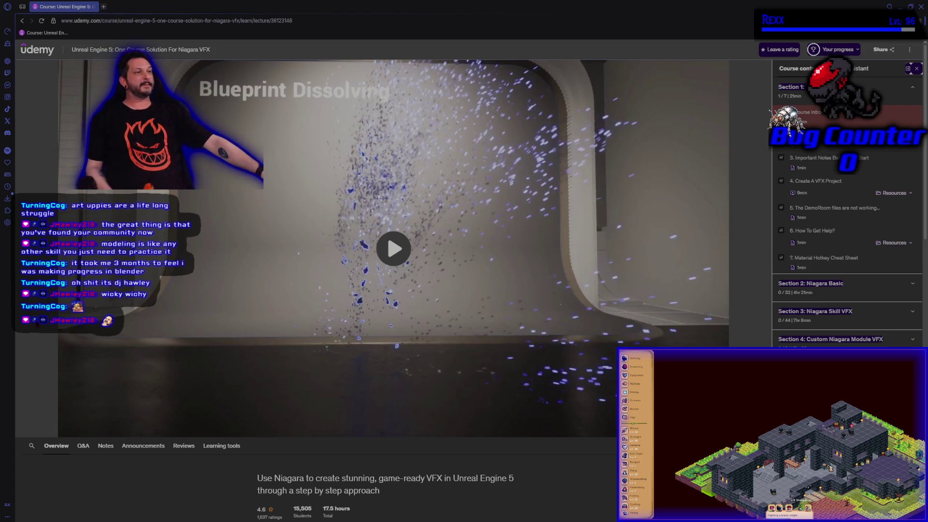
pyautogui.hotkey('alt', 'Tab')
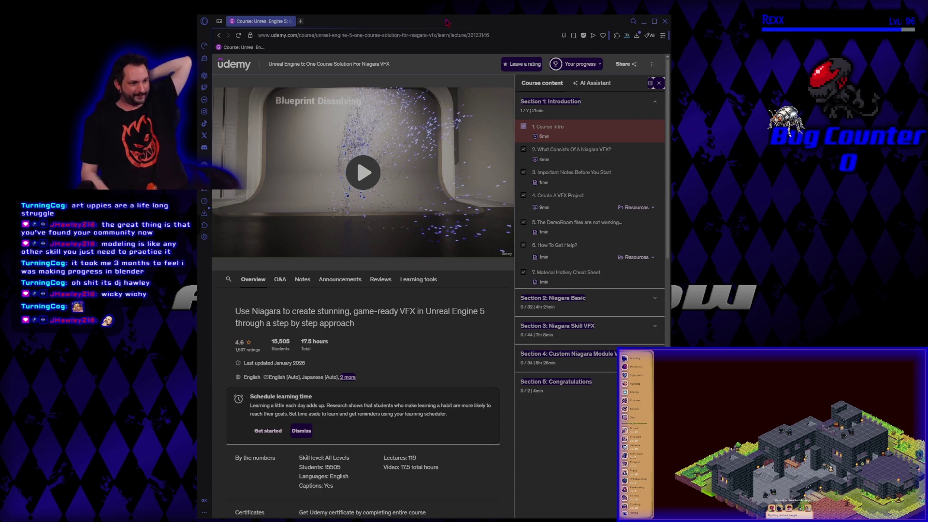
pyautogui.moveTo(337, 169)
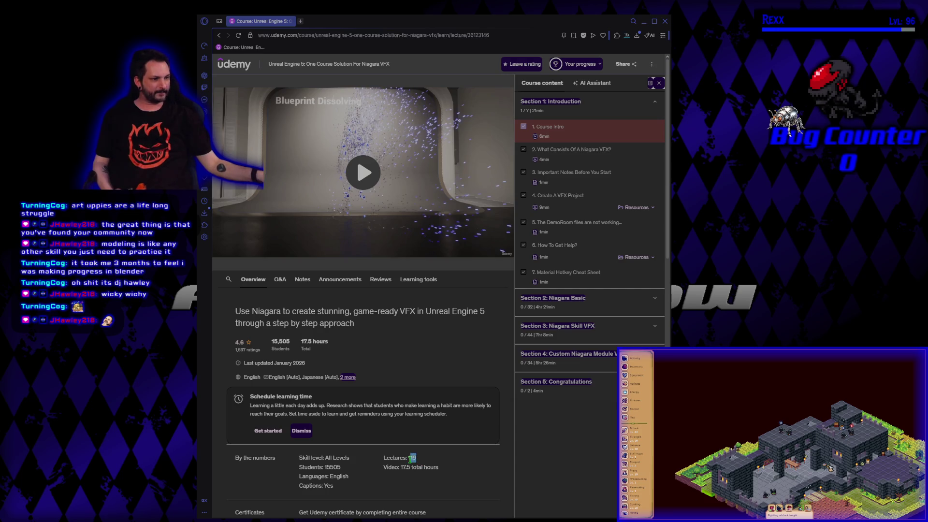
pyautogui.moveTo(401, 467); pyautogui.dragTo(411, 467)
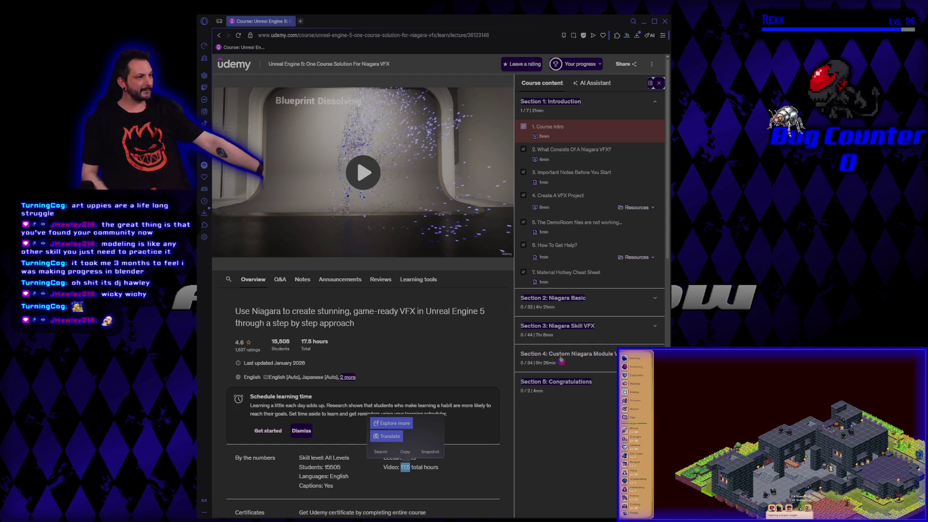
pyautogui.click(655, 102)
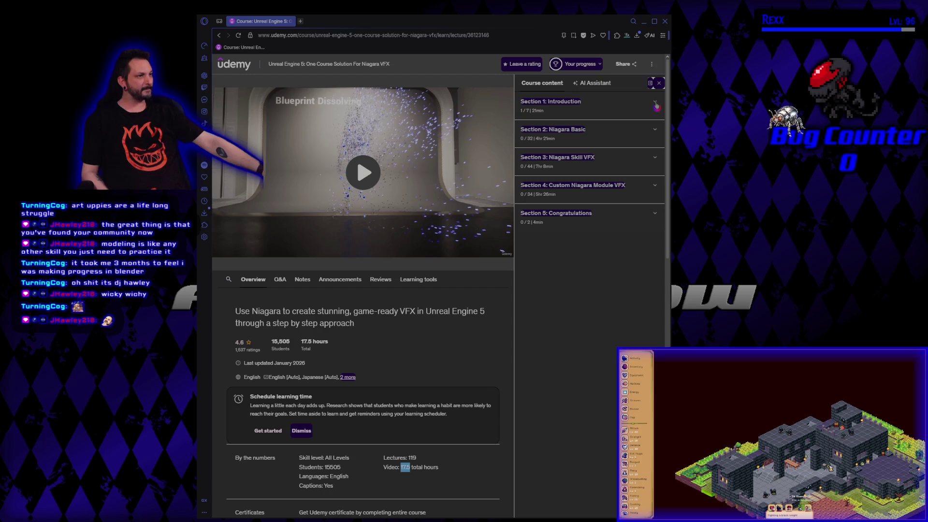
# Re-expand Introduction, open the Niagara Basic section, and scroll through its lessons
pyautogui.click(656, 103)
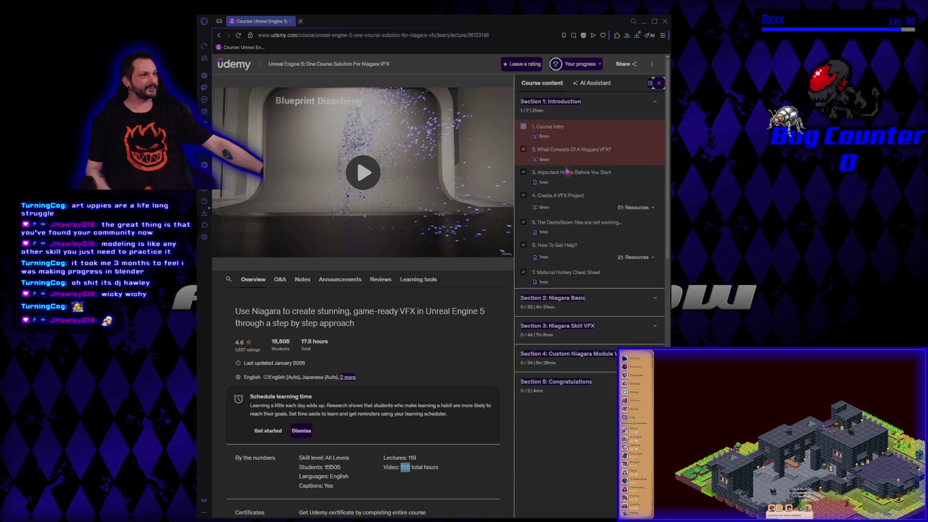
pyautogui.click(653, 100)
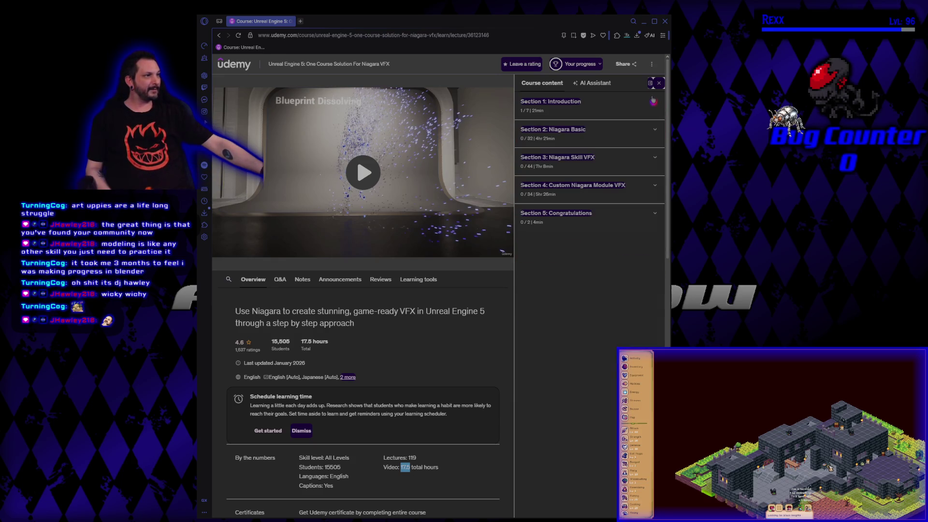
pyautogui.click(654, 133)
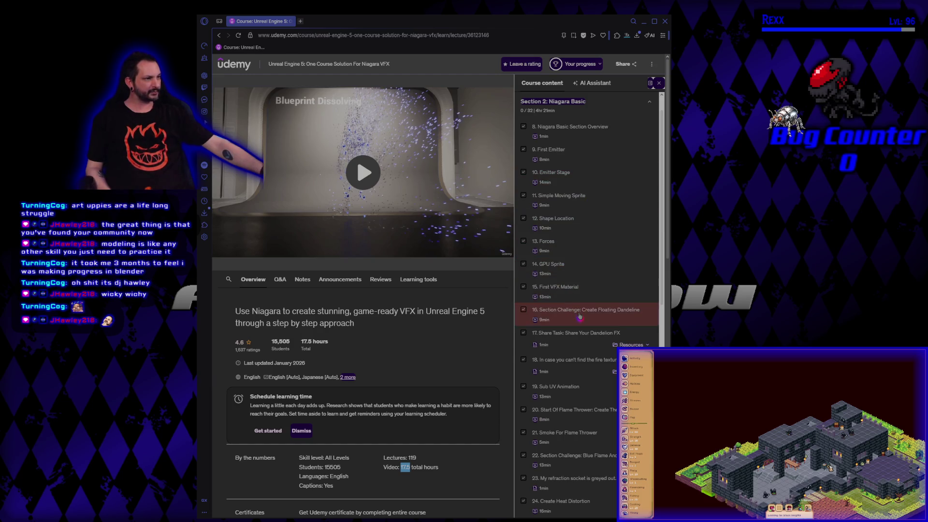
pyautogui.scroll(-2, 581, 314)
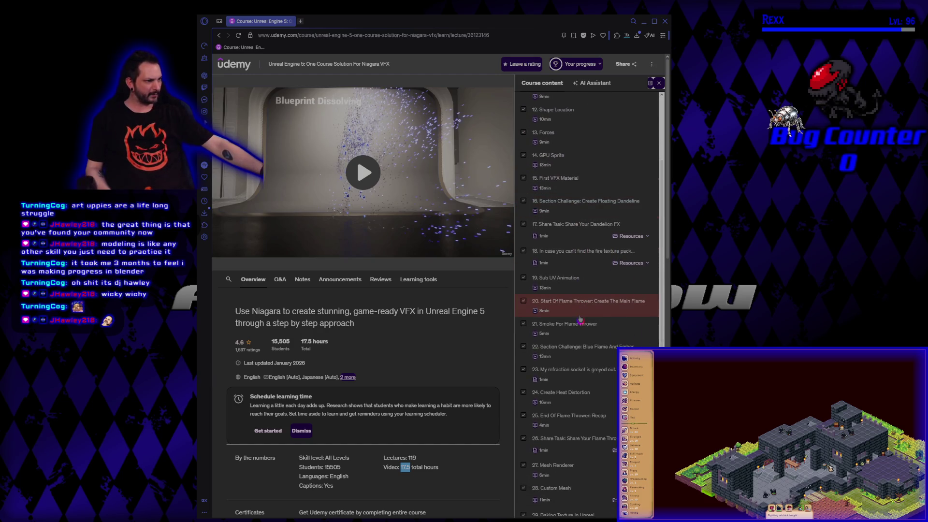
pyautogui.scroll(-1, 580, 320)
pyautogui.scroll(-3, 580, 319)
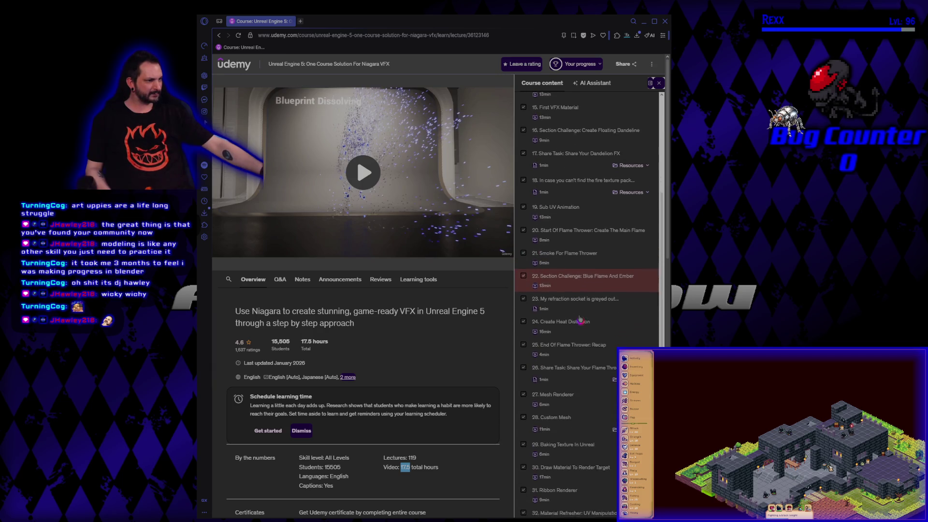
pyautogui.scroll(-3, 580, 319)
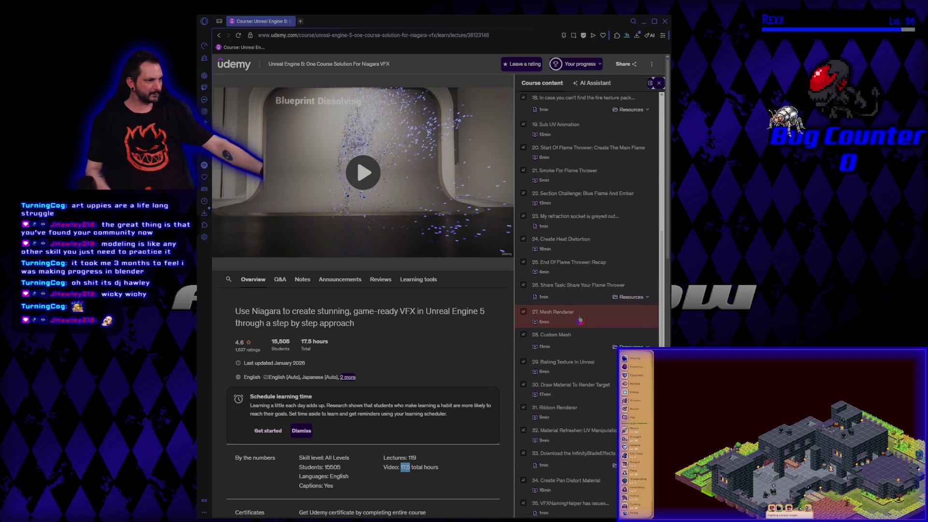
pyautogui.scroll(-2, 580, 319)
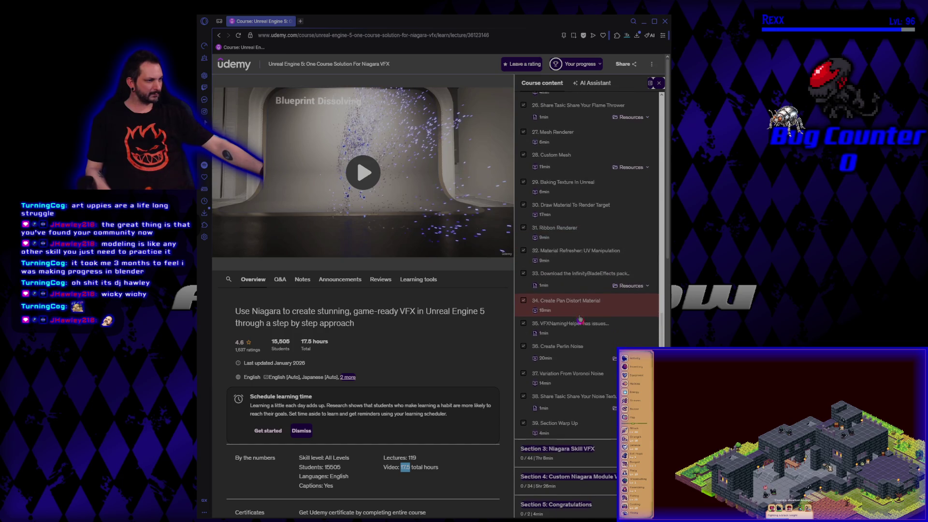
pyautogui.scroll(13, 580, 318)
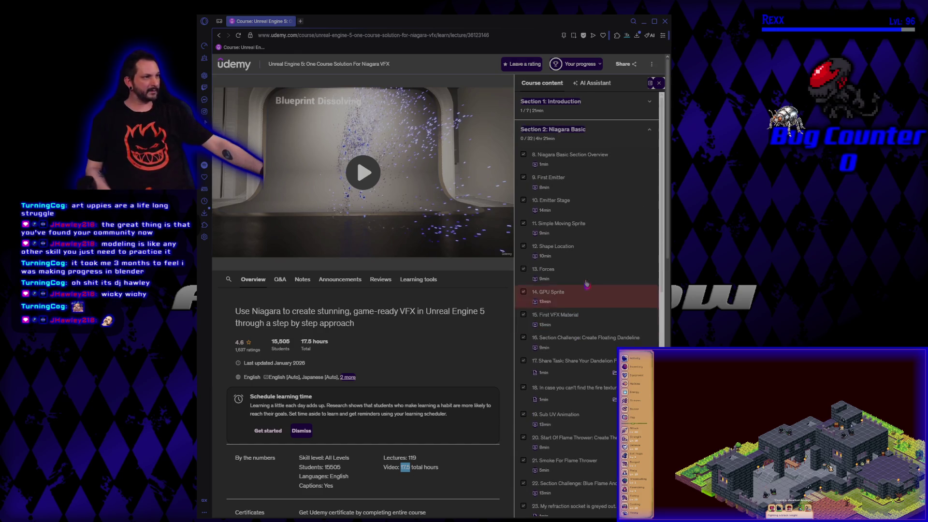
# Expand Section 3: Niagara Skill VFX, browse its lessons, then collapse it again
pyautogui.click(604, 131)
pyautogui.click(605, 157)
pyautogui.scroll(-1, 602, 174)
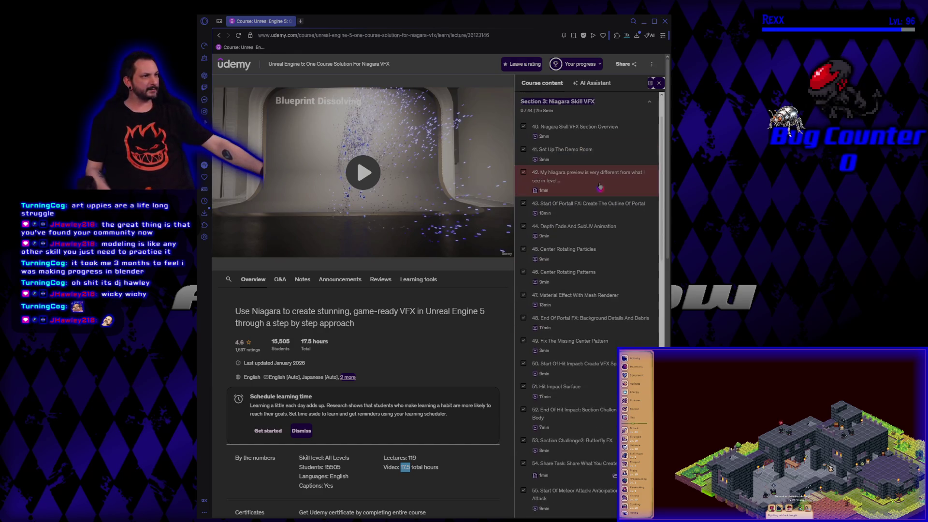
pyautogui.scroll(-3, 600, 186)
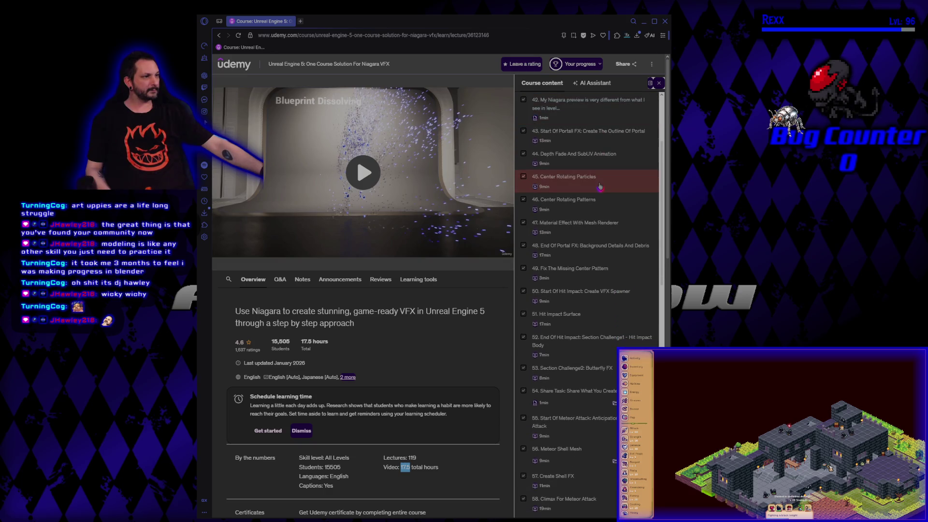
pyautogui.scroll(-3, 600, 187)
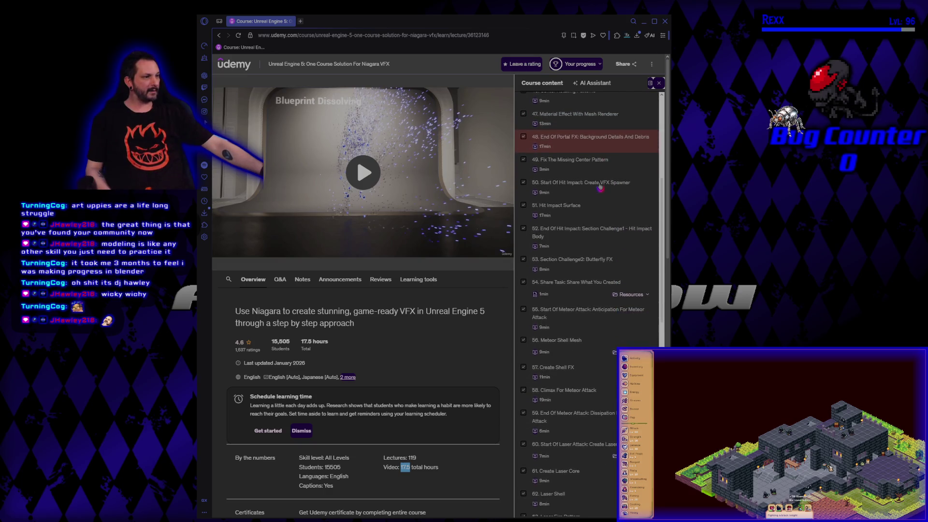
pyautogui.scroll(-4, 600, 187)
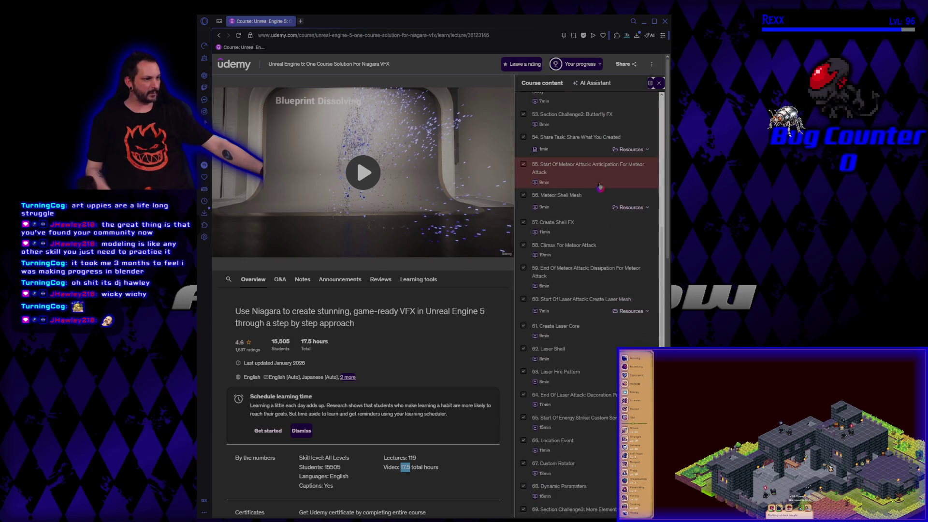
pyautogui.scroll(-4, 600, 186)
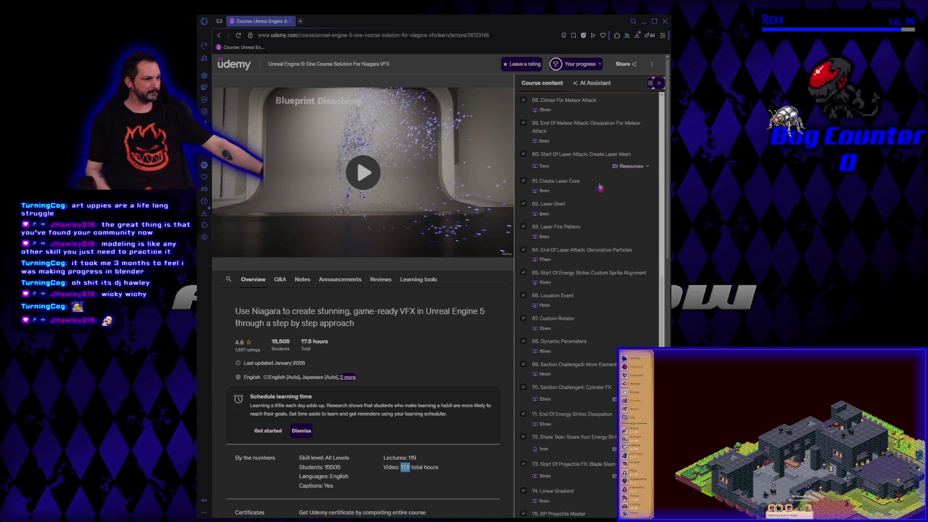
pyautogui.scroll(-5, 600, 187)
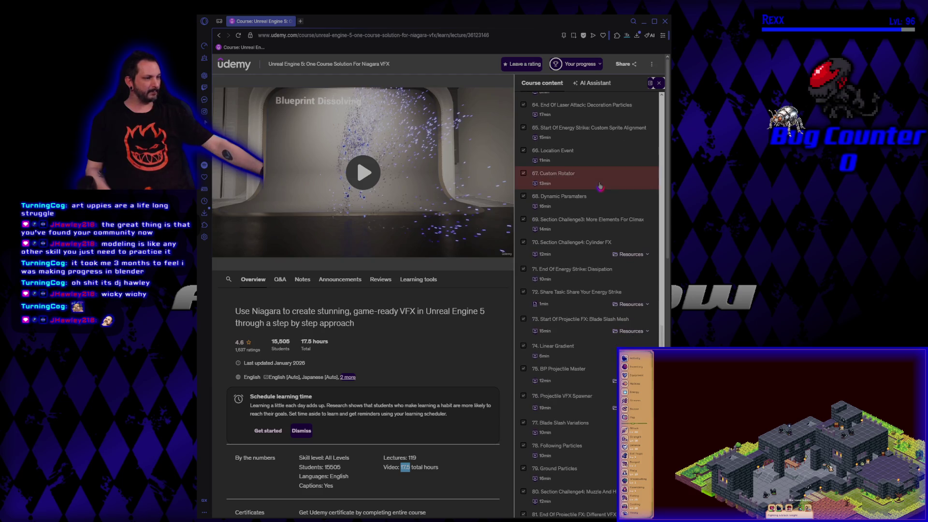
pyautogui.scroll(-1, 600, 186)
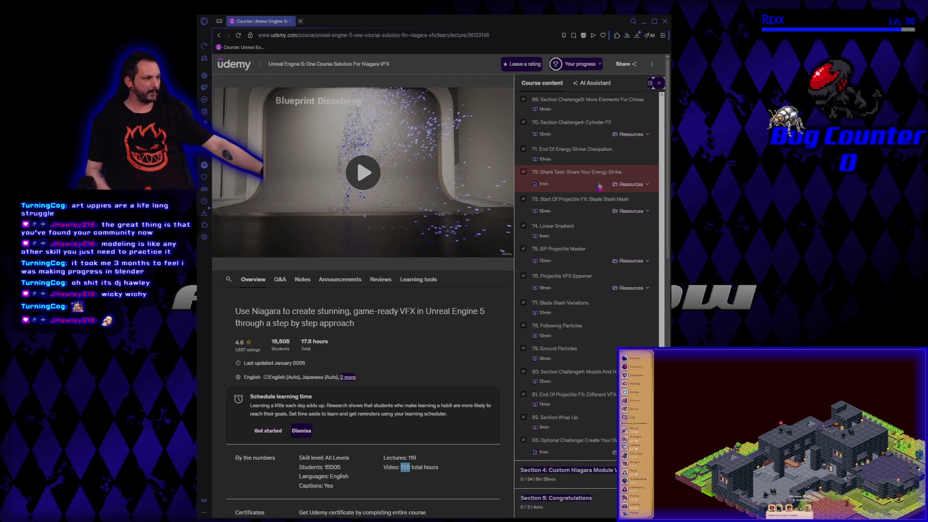
pyautogui.scroll(15, 600, 185)
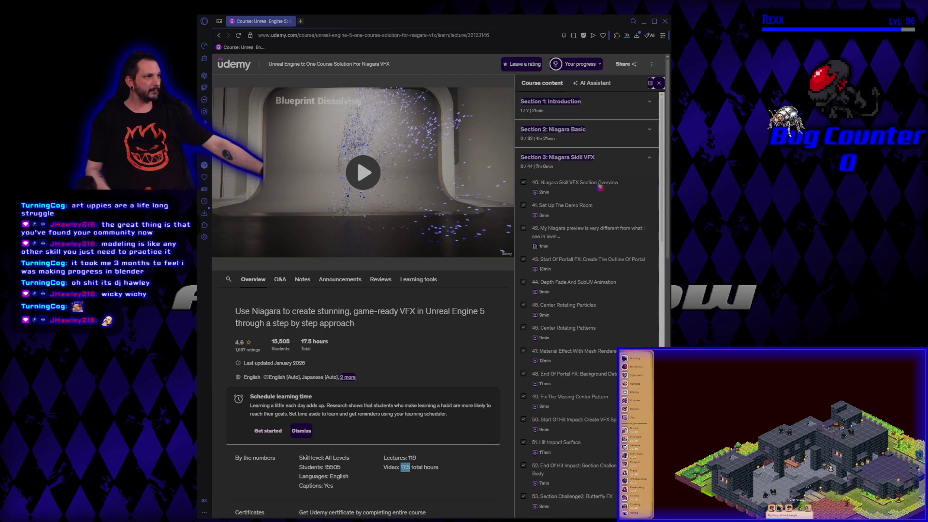
pyautogui.click(638, 158)
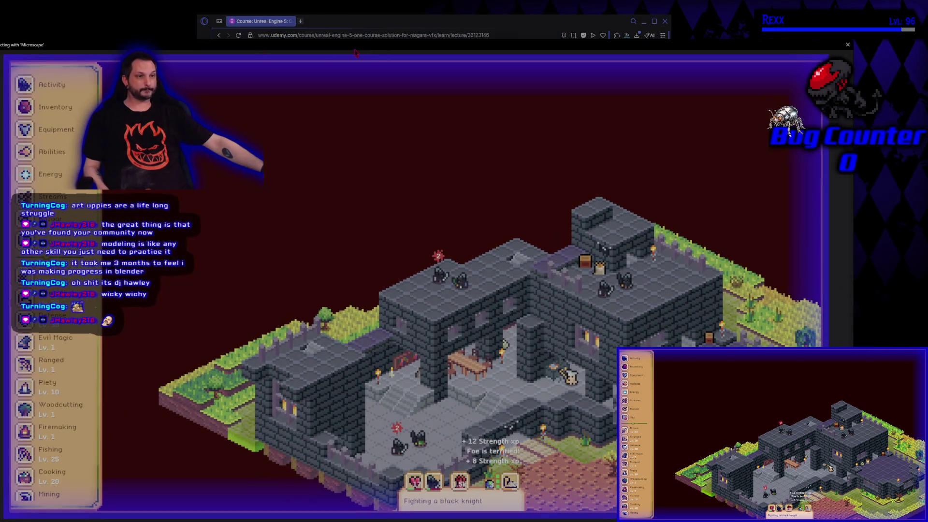
# Review Microscape's Activity loot and Equipment bonuses, then close the Equipment panel
pyautogui.click(38, 86)
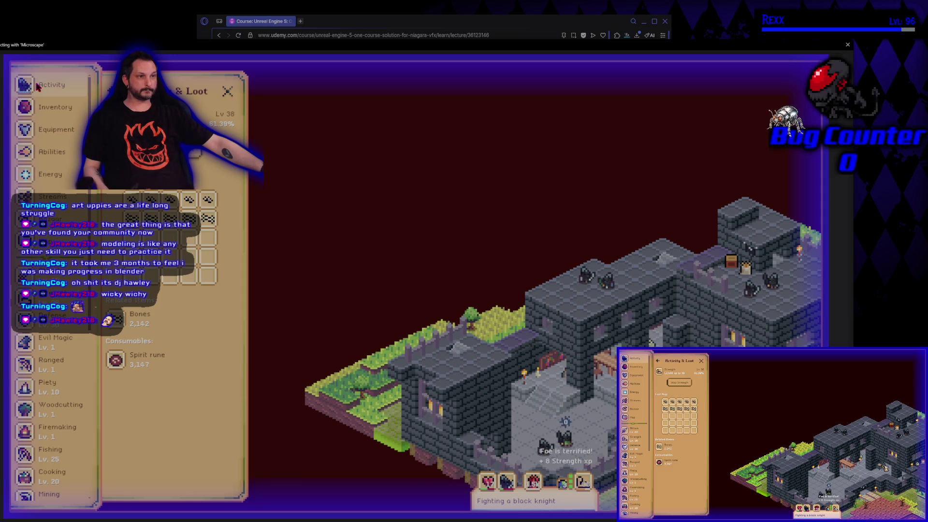
pyautogui.click(48, 137)
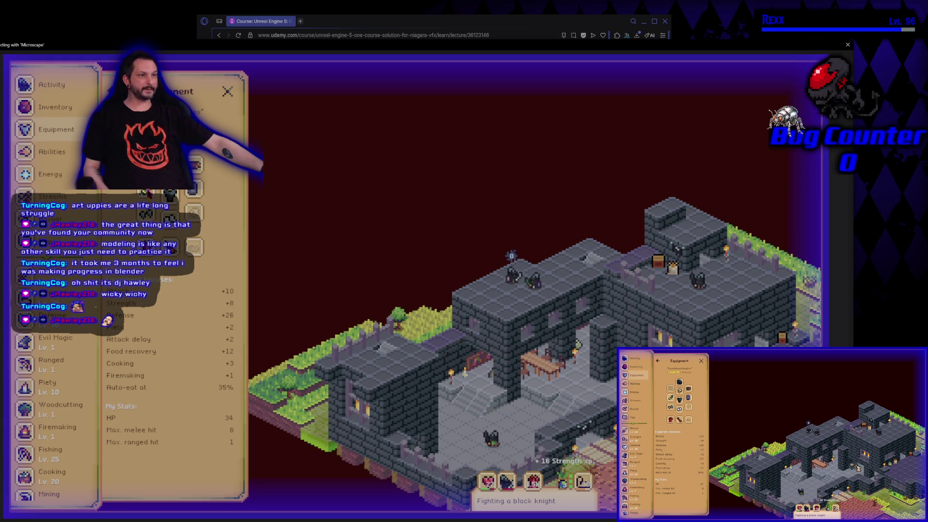
pyautogui.click(223, 95)
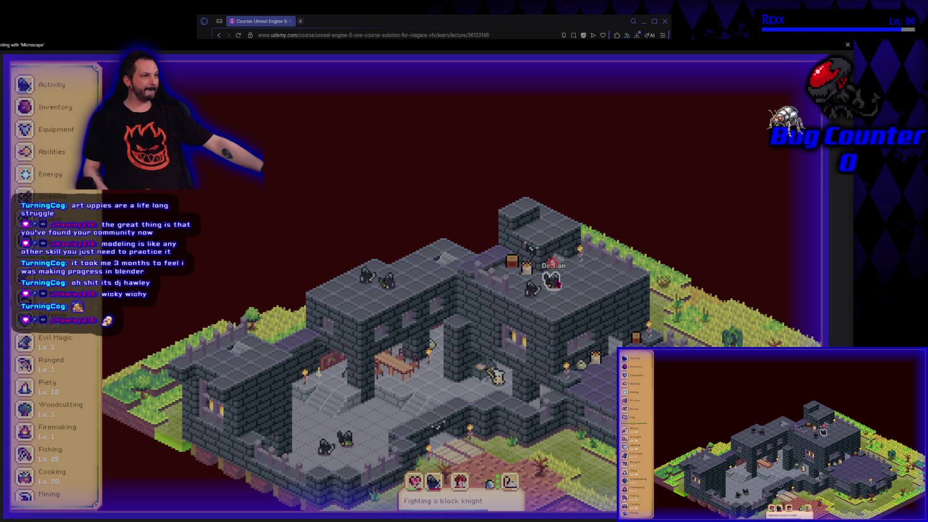
pyautogui.click(559, 287)
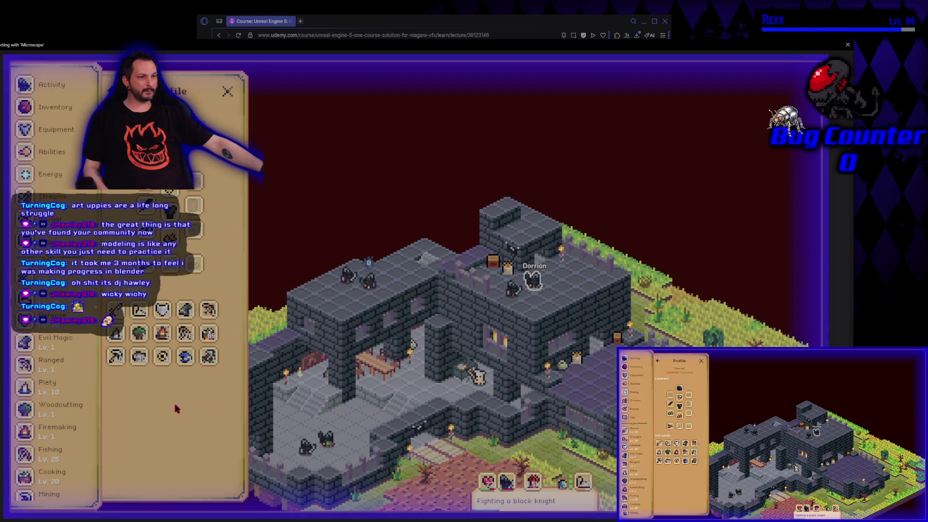
pyautogui.click(227, 91)
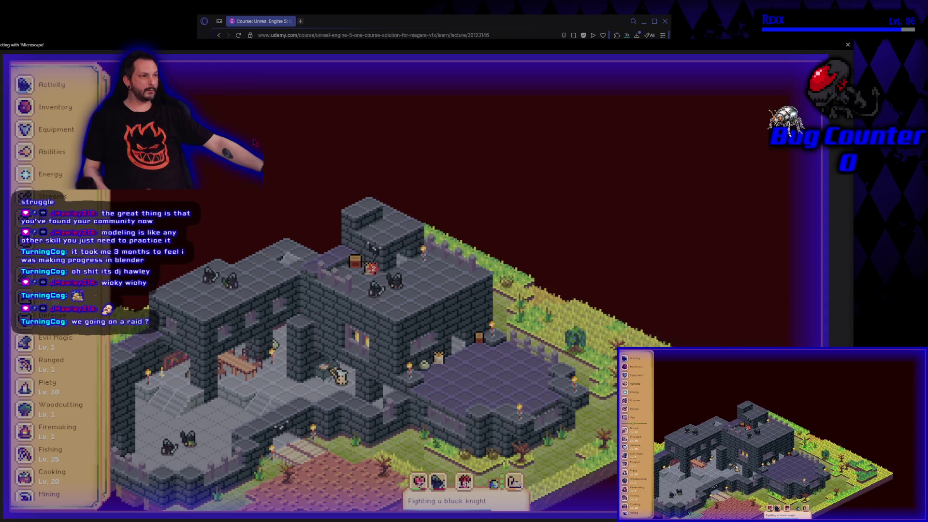
pyautogui.click(181, 439)
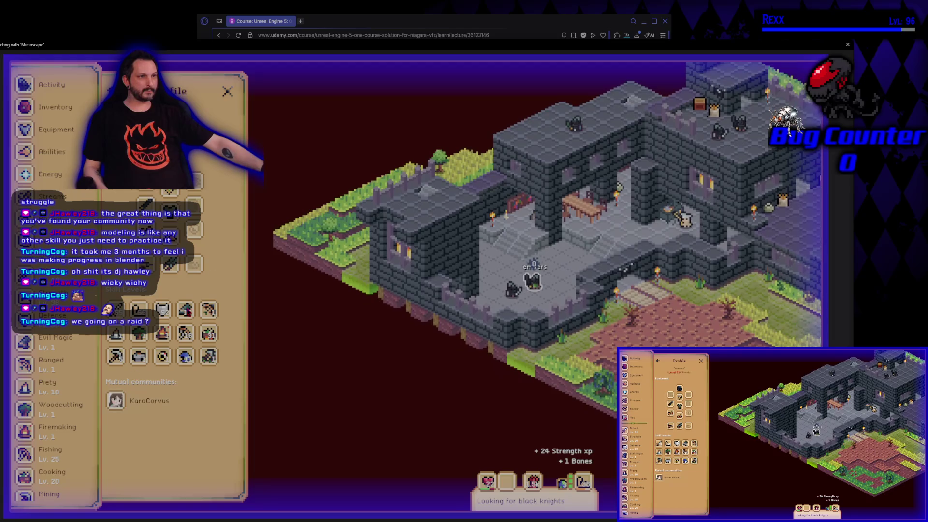
pyautogui.click(228, 91)
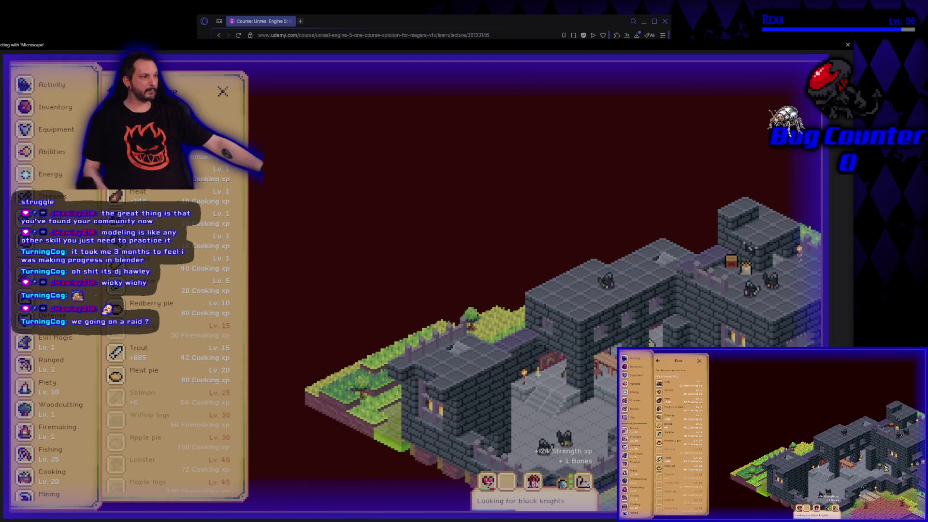
pyautogui.click(223, 91)
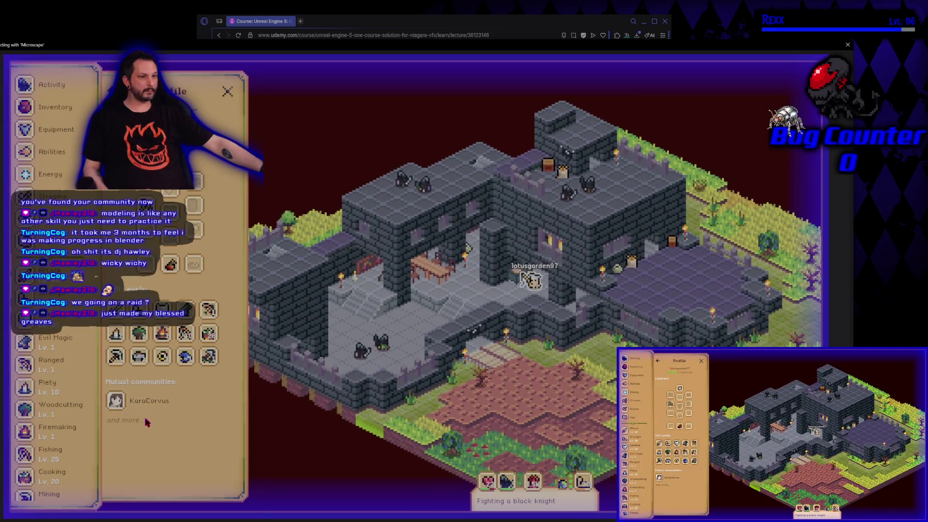
pyautogui.click(227, 91)
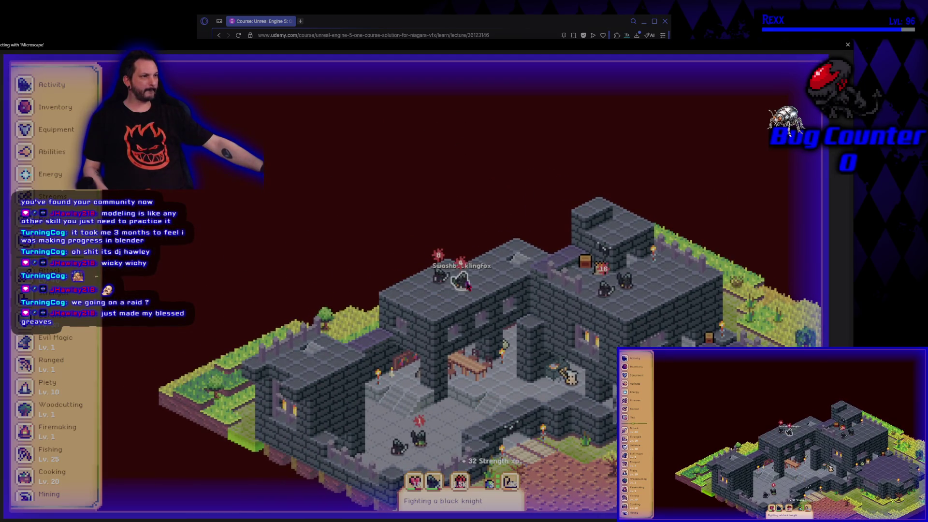
pyautogui.click(623, 287)
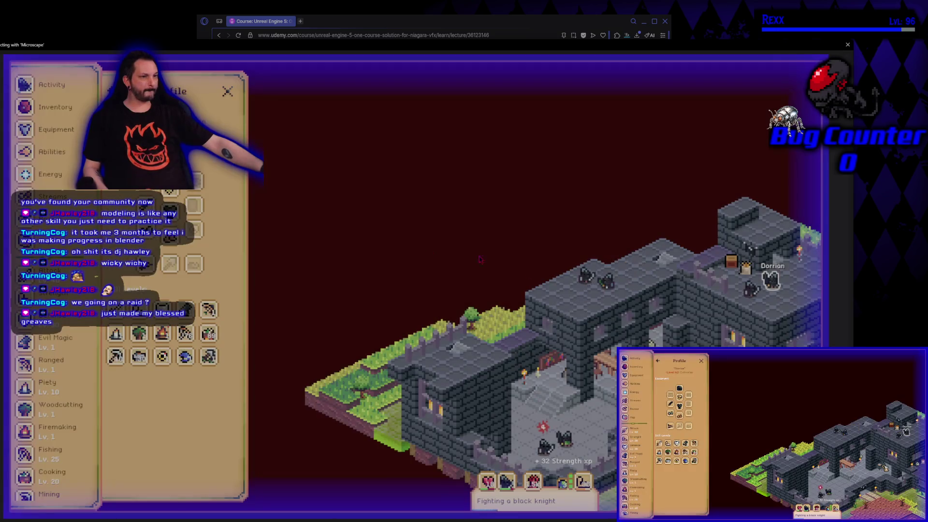